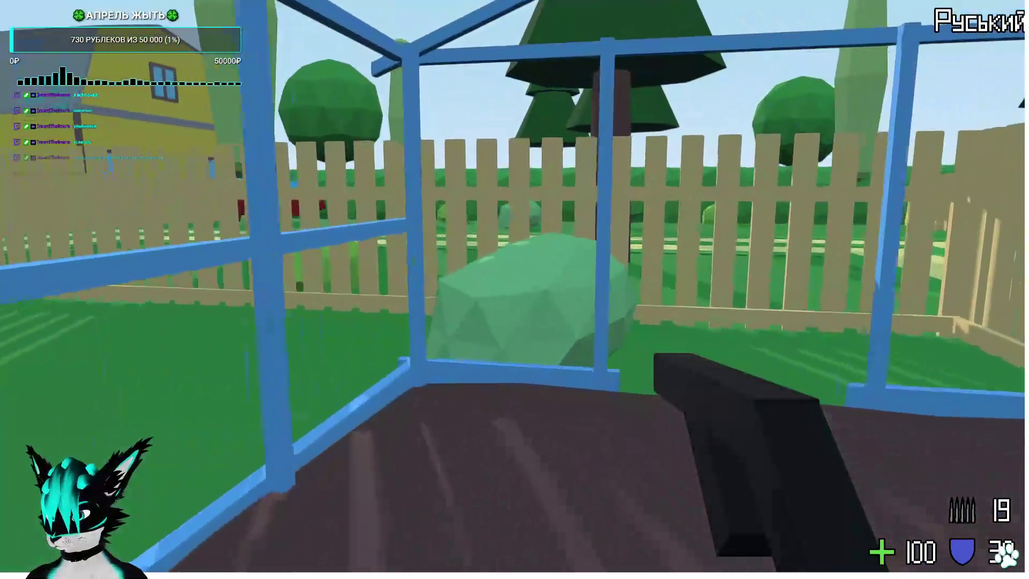
Walk past the greenhouse toward the house and fire the pistol at the fence, house and trees.
key("w")
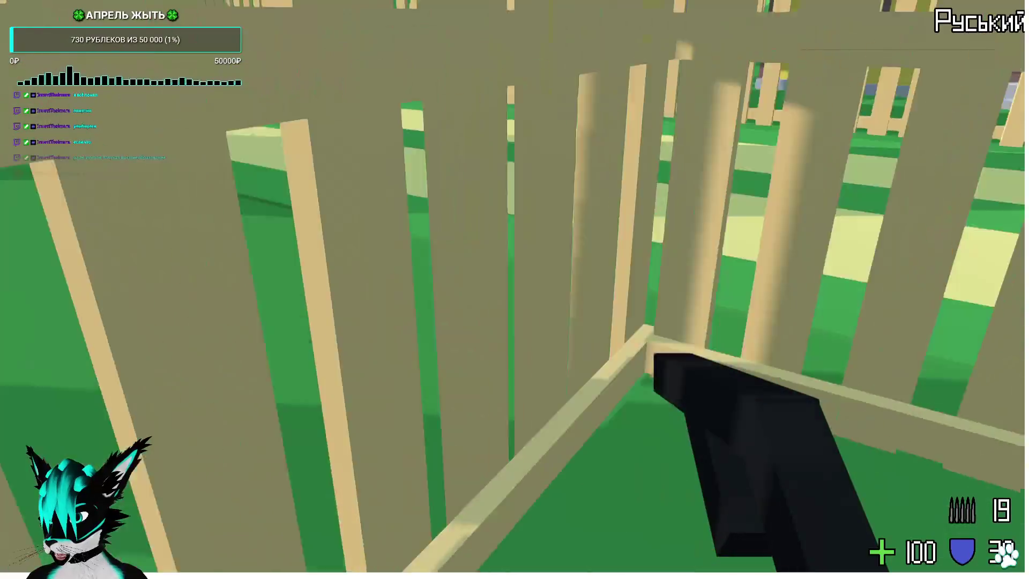
key("w")
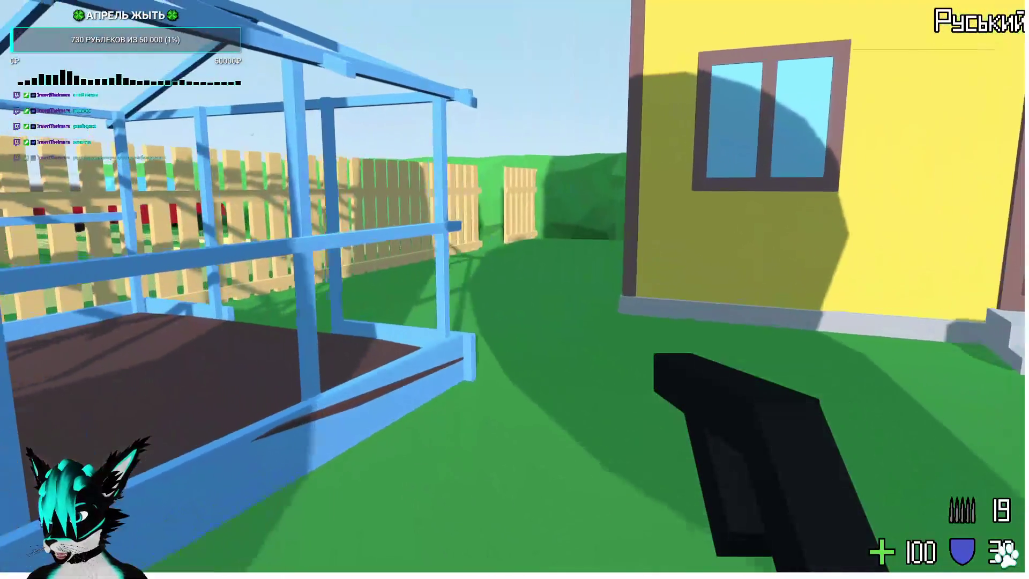
key("w")
key("w")
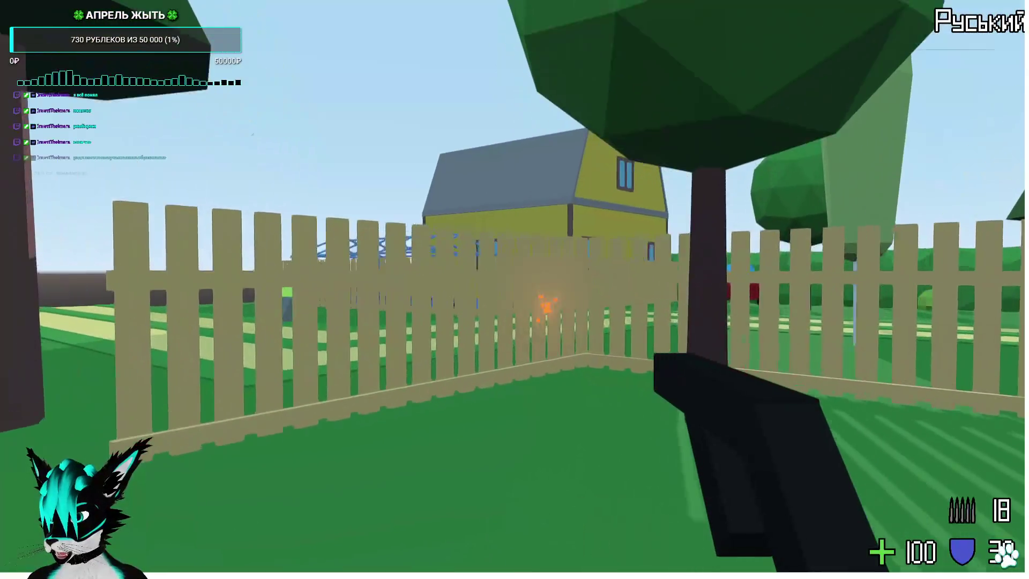
left_click(515, 289)
left_click(515, 289)
left_click(515, 289)
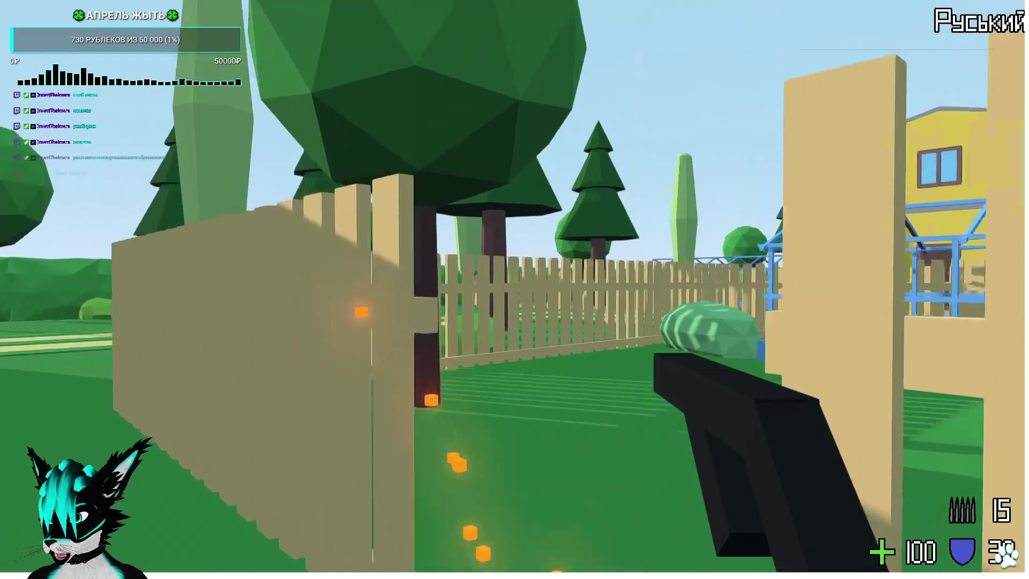
left_click(514, 290)
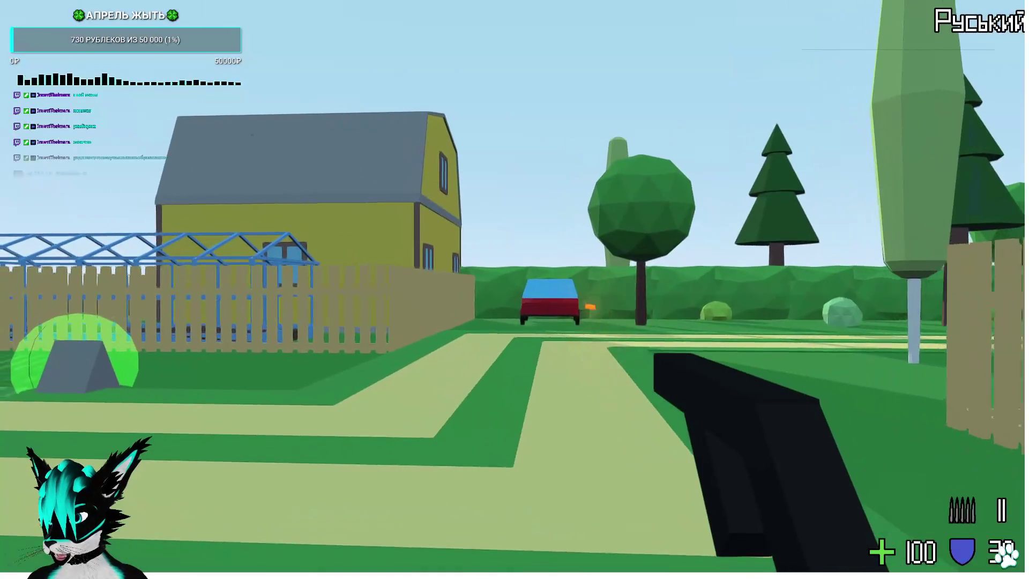
left_click(514, 290)
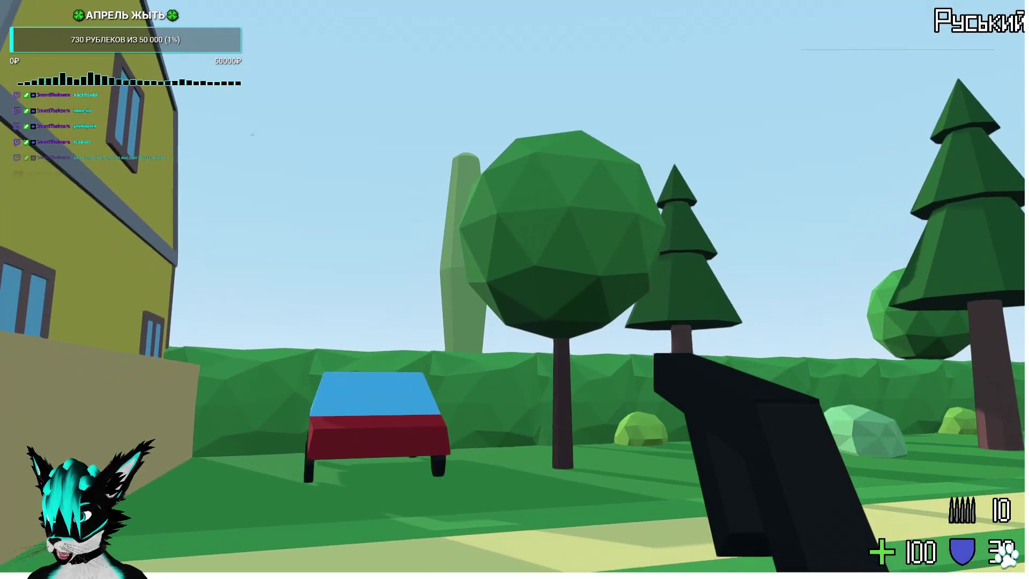
Shoot the trees and a tree trunk beyond the fence until the ammo runs out.
key("w")
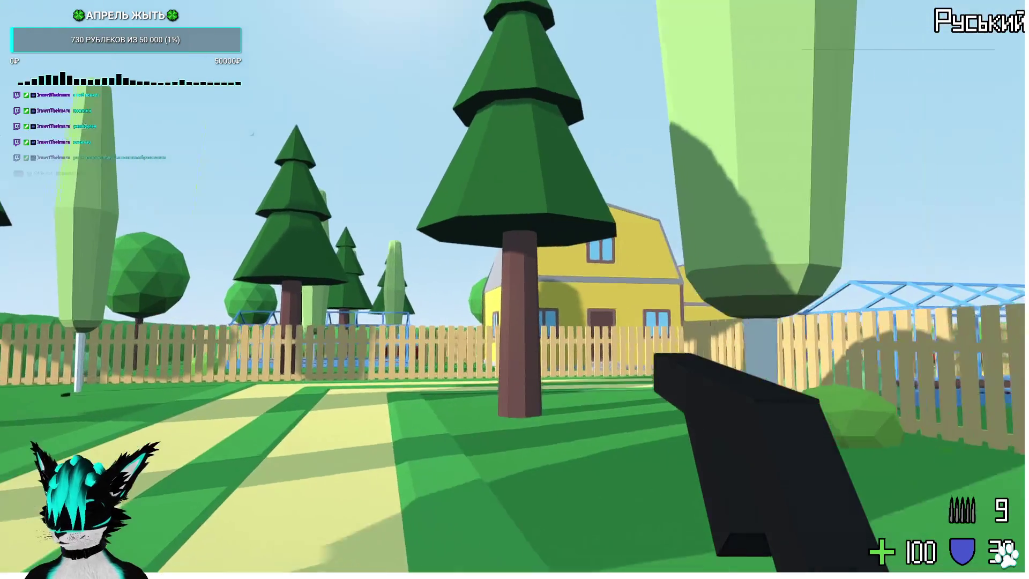
left_click(515, 289)
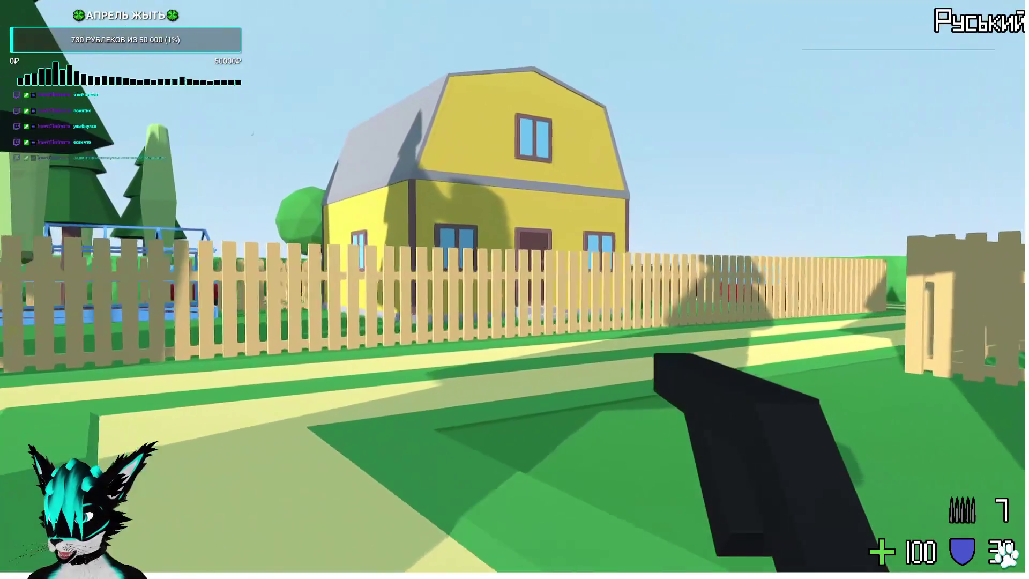
left_click(515, 289)
left_click(514, 290)
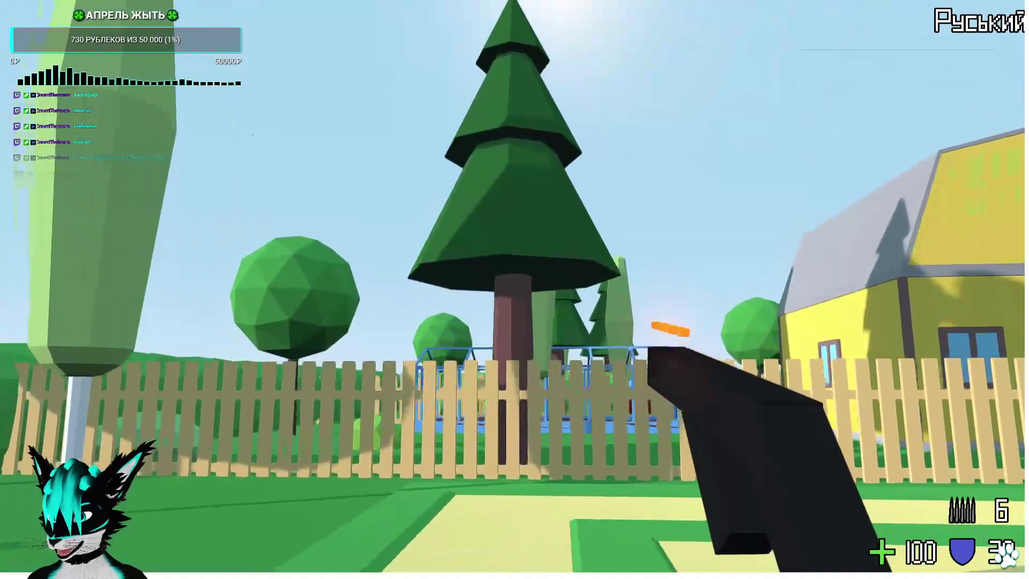
left_click(515, 289)
left_click(514, 290)
left_click(514, 289)
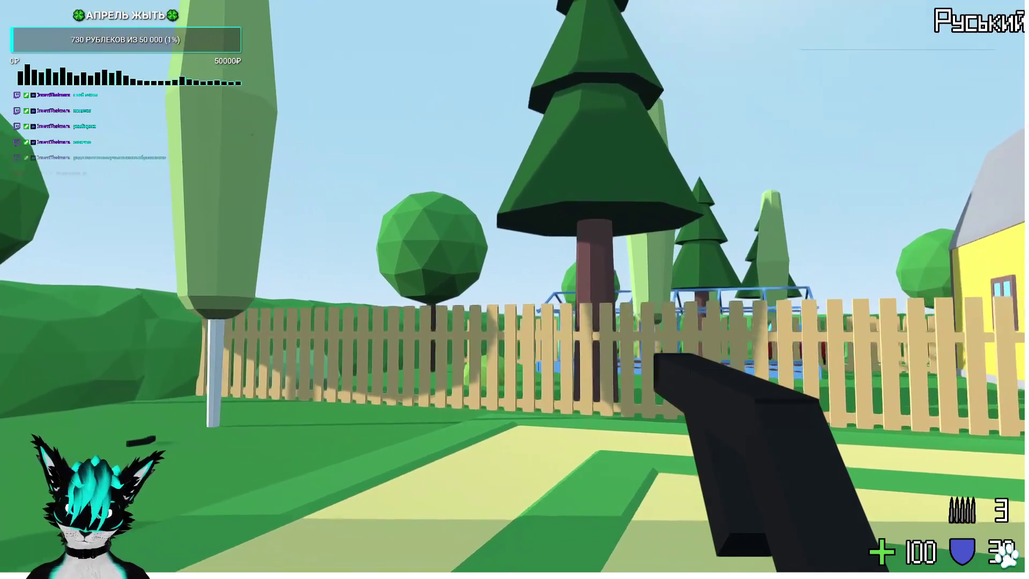
left_click(514, 290)
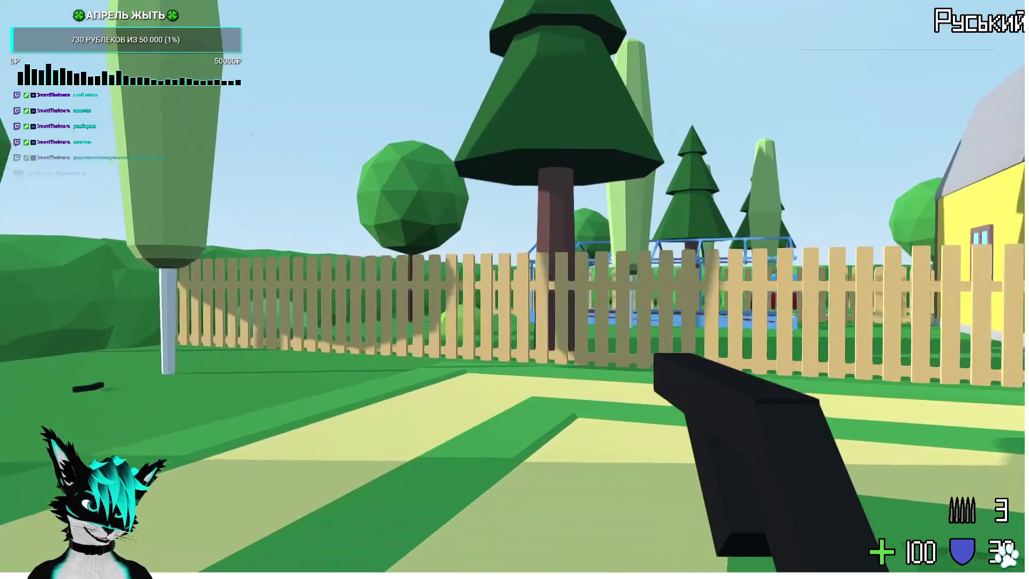
left_click(514, 290)
left_click(514, 290)
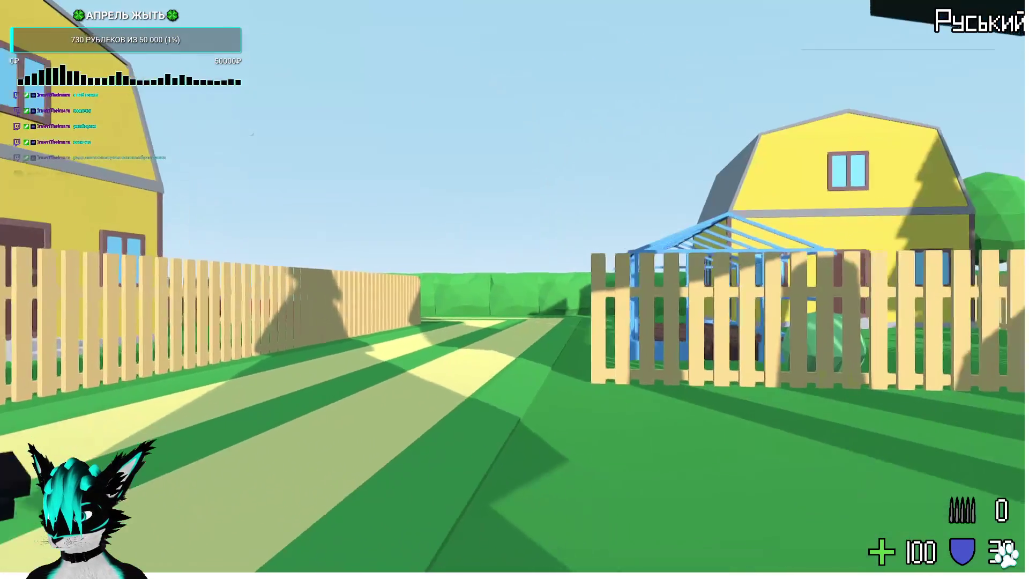
Walk along the road to the Aptechka health pickup and the fence, then stop the game with F8.
key("w")
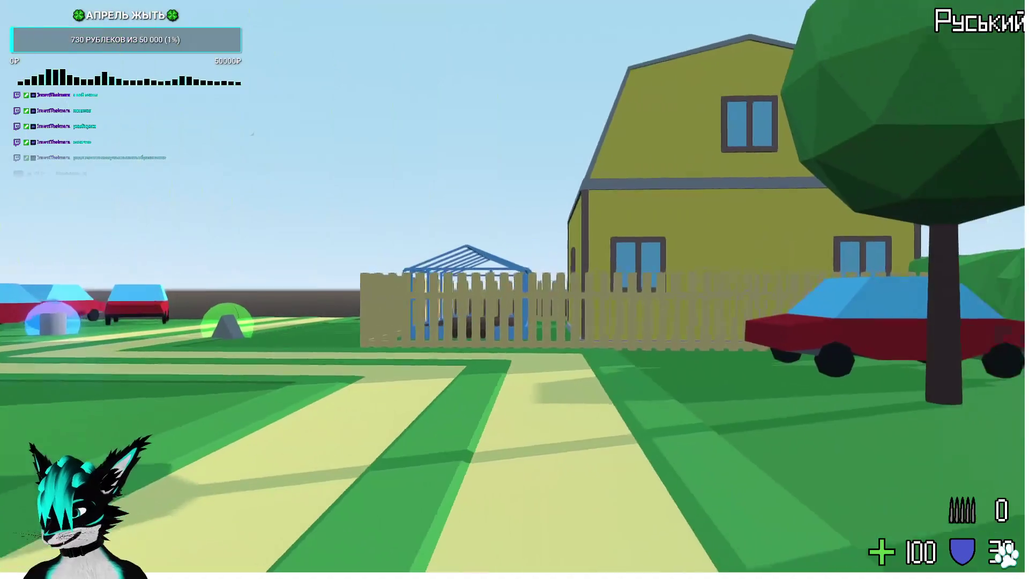
key("w")
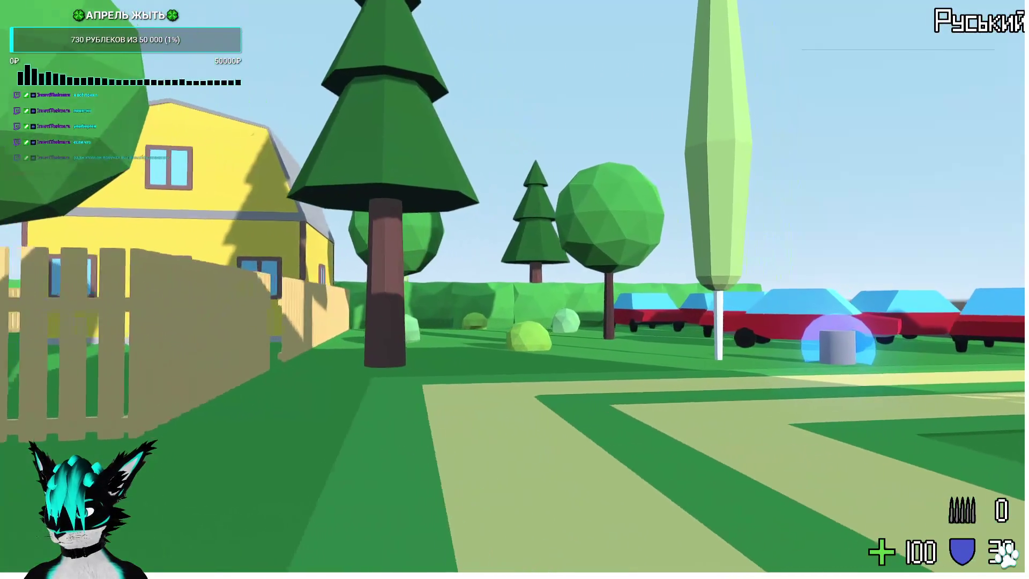
key("w")
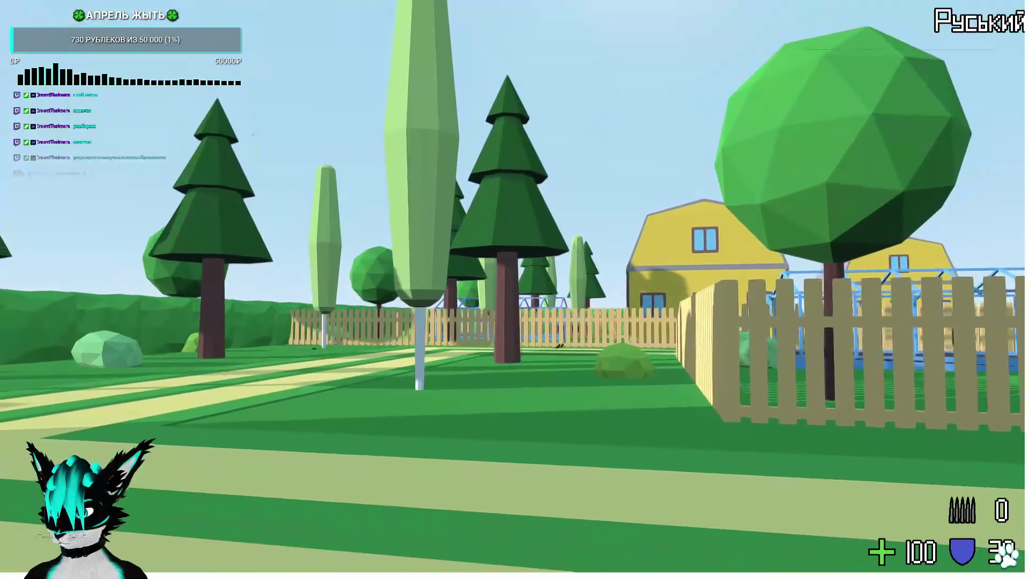
key("w")
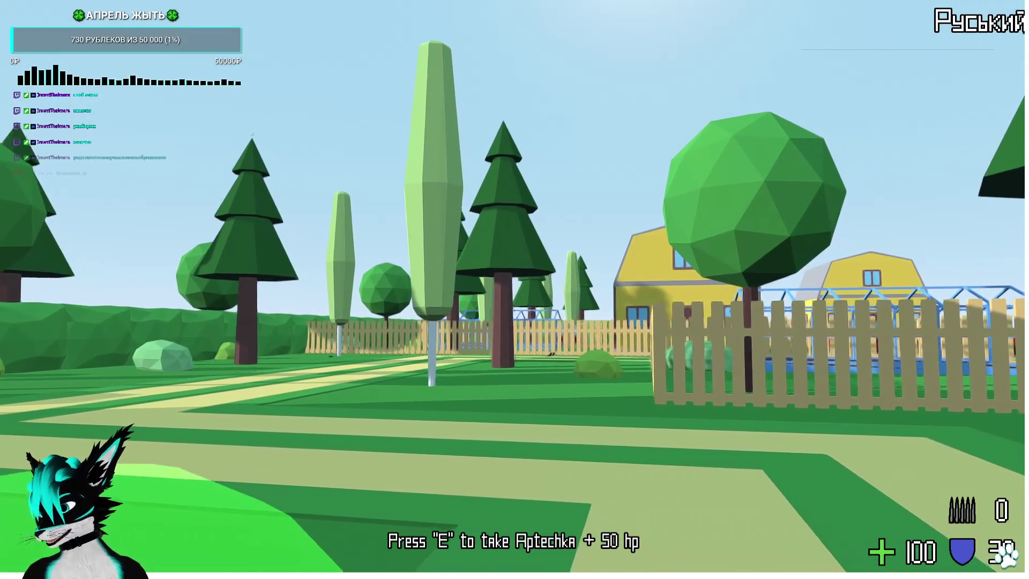
key("w")
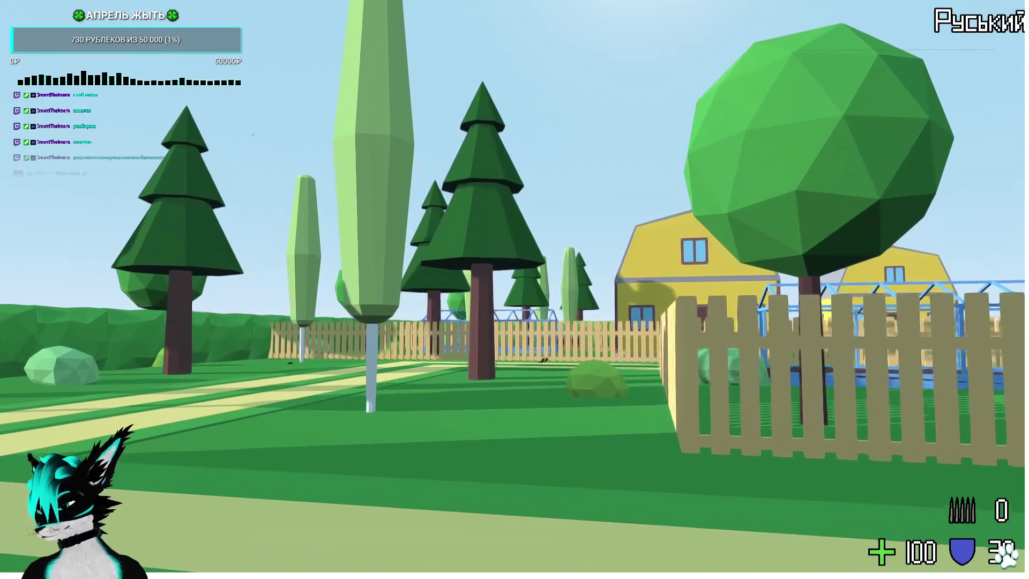
key("w")
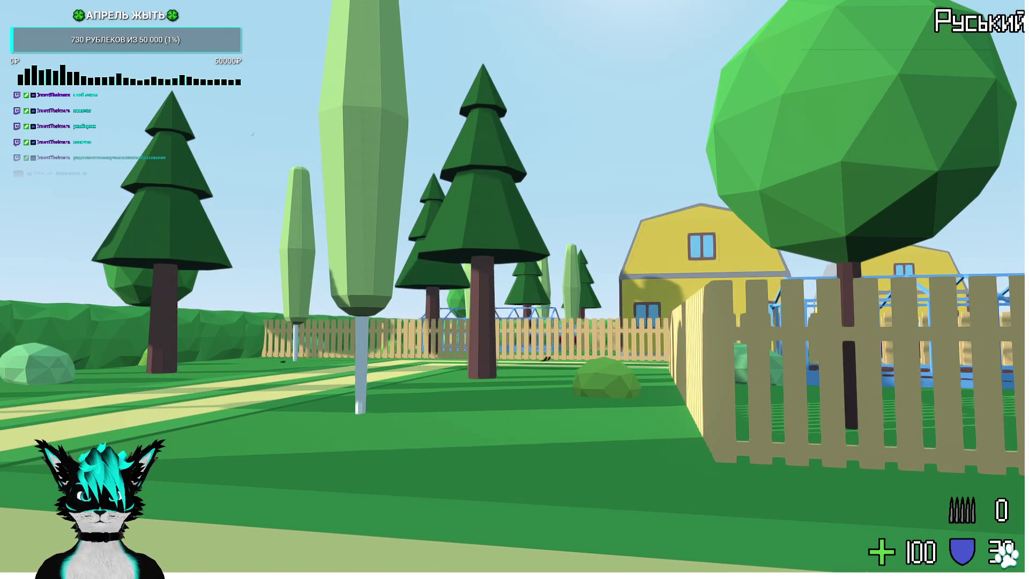
mouse_move(515, 289)
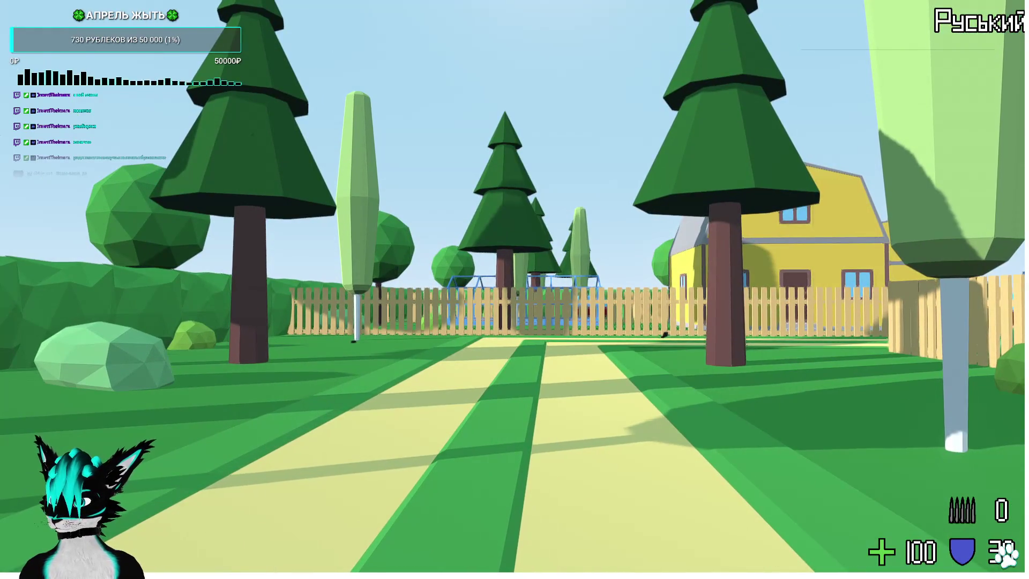
key("F8")
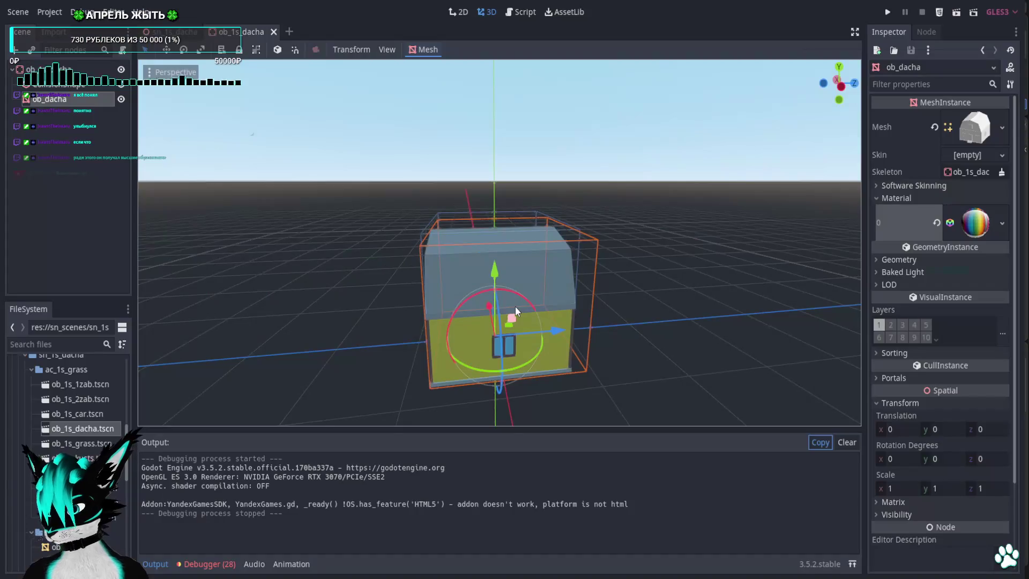
Close the ob_1s_dacha scene and select the level's WorldEnvironment node.
left_click(273, 32)
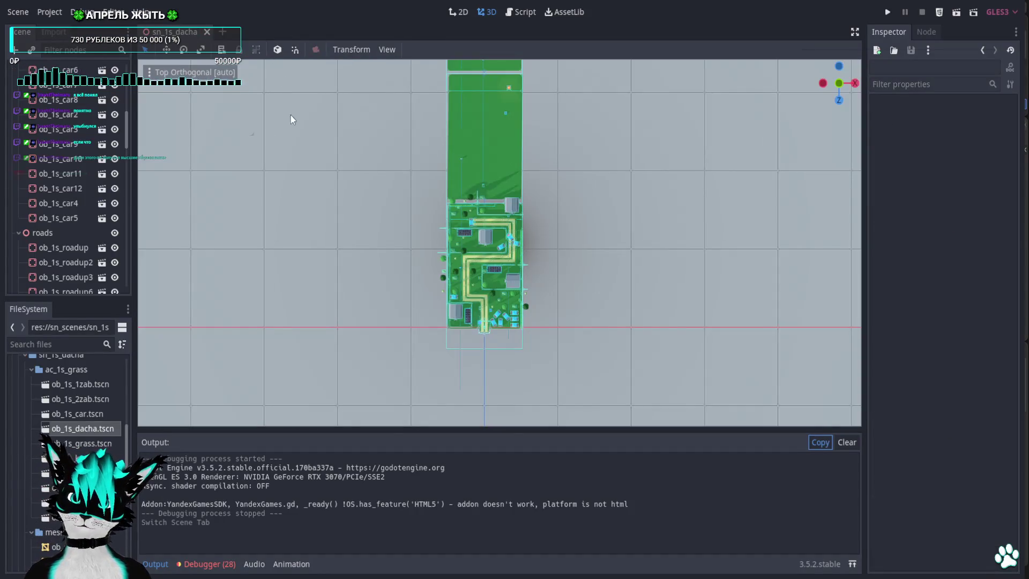
scroll(63, 246, "down", 3)
scroll(47, 204, "up", 3)
left_click(19, 128)
left_click(42, 246)
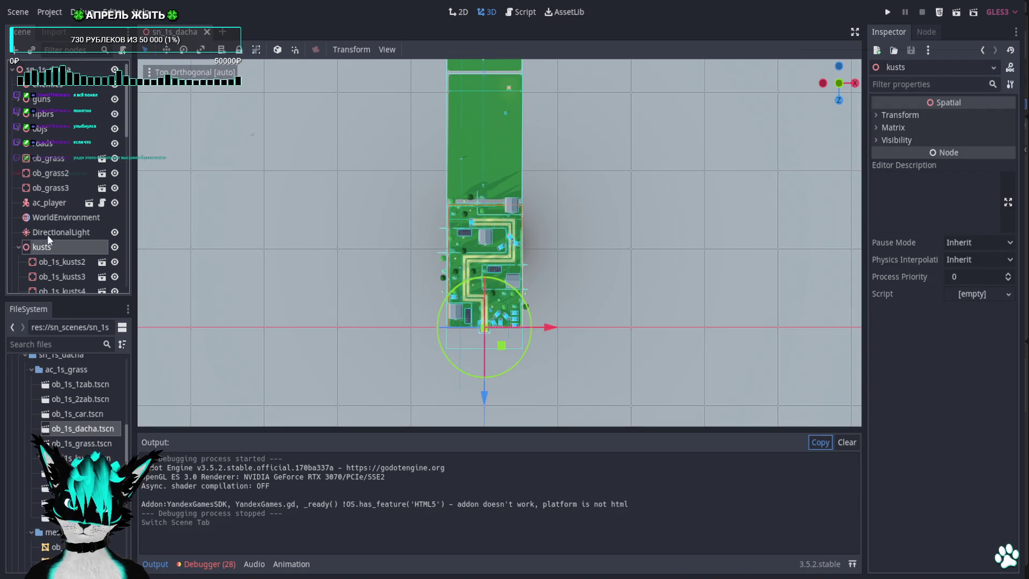
left_click(54, 218)
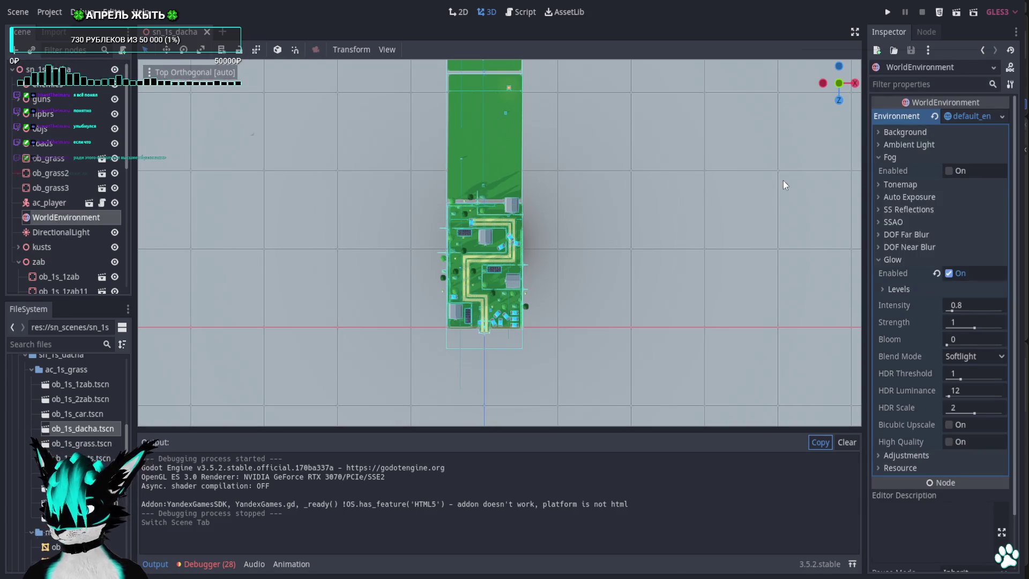
Enable fog, test-run the level, then turn fog back off.
left_click(953, 172)
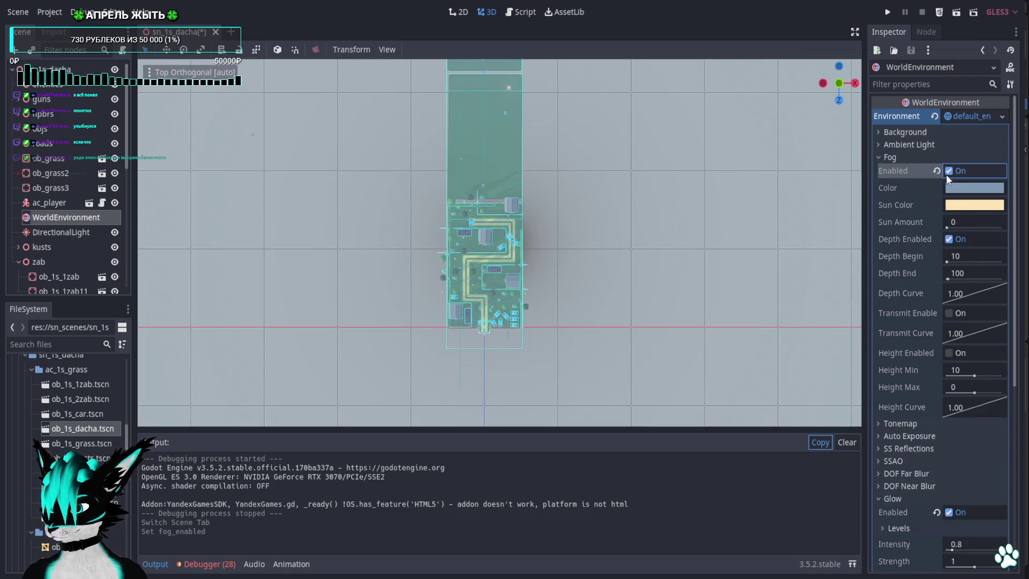
left_click(888, 12)
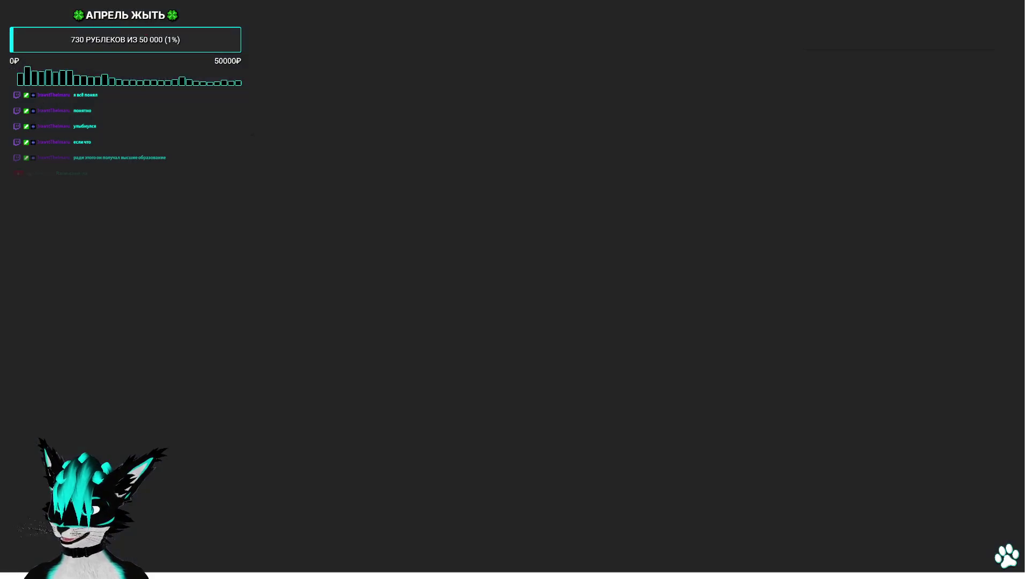
key("F8")
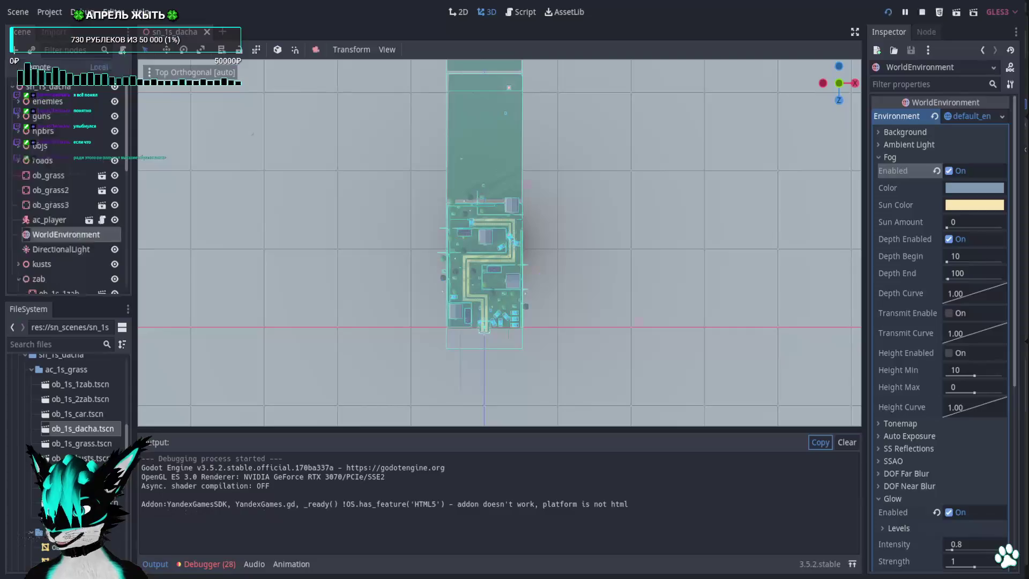
left_click(946, 169)
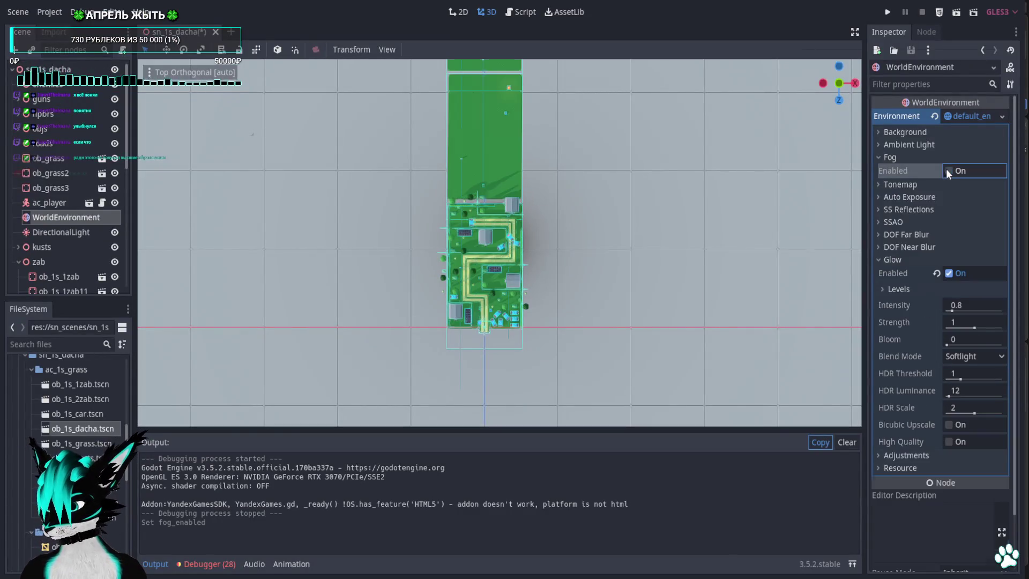
Set the ambient light colour to white, test-run it, then revert the colour to default.
left_click(881, 145)
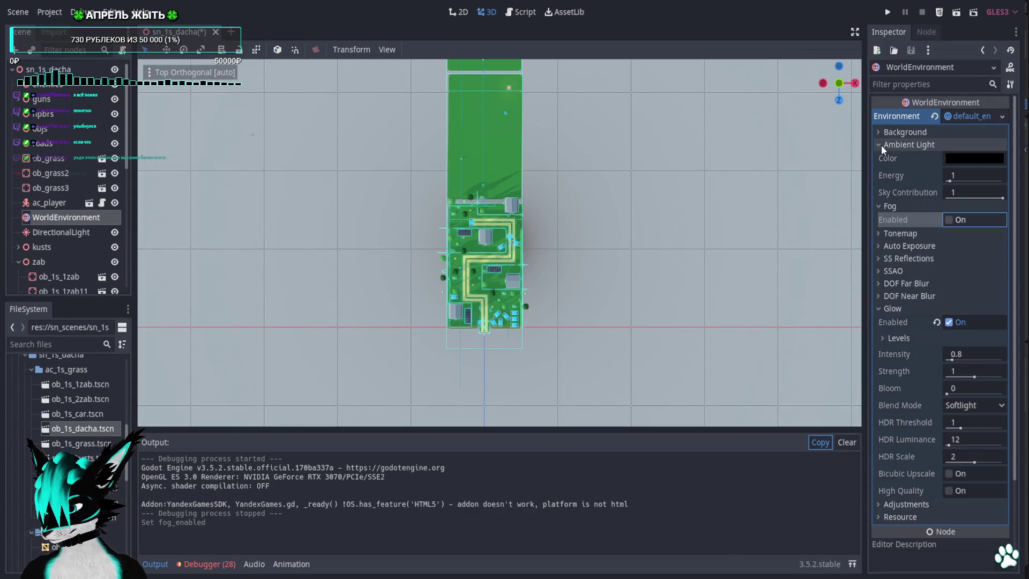
left_click(965, 160)
left_click_drag(863, 129, 792, 59)
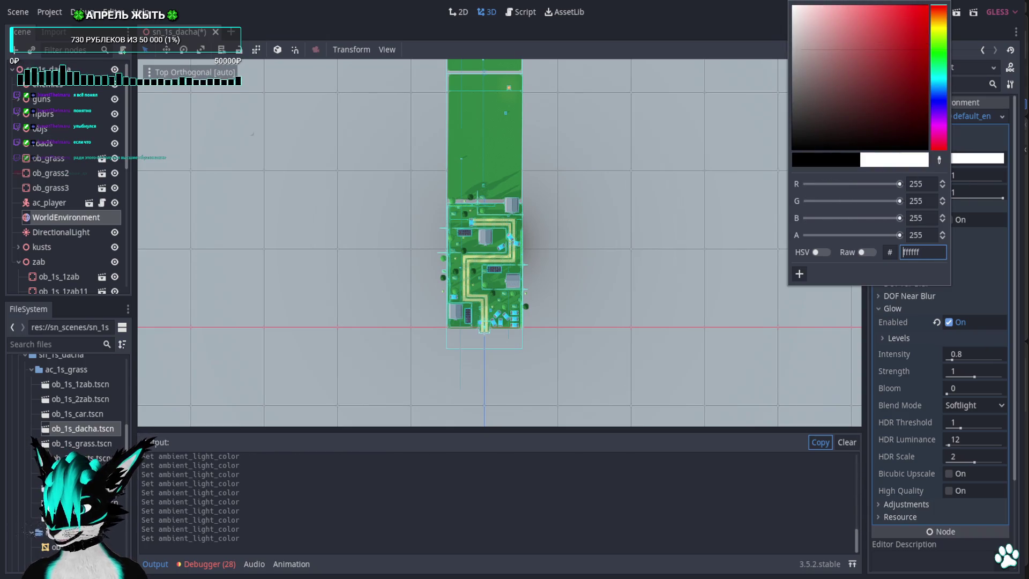
left_click(1008, 141)
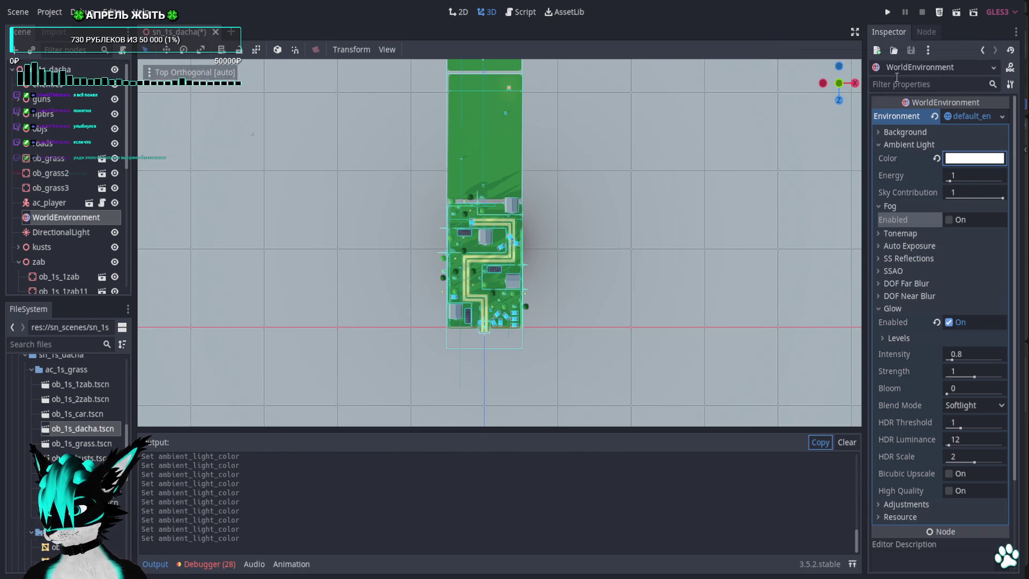
left_click(885, 13)
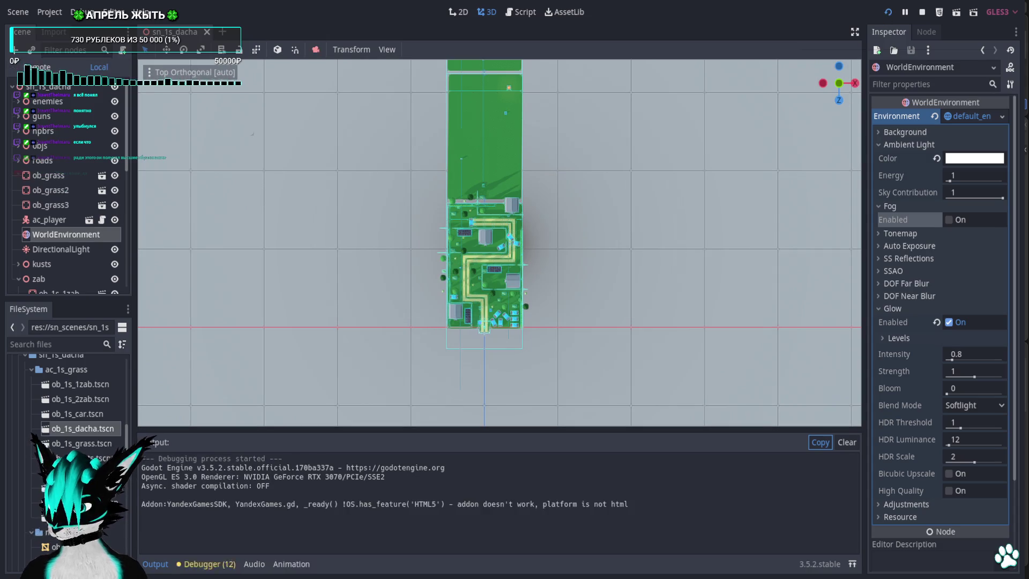
key("alt+F4")
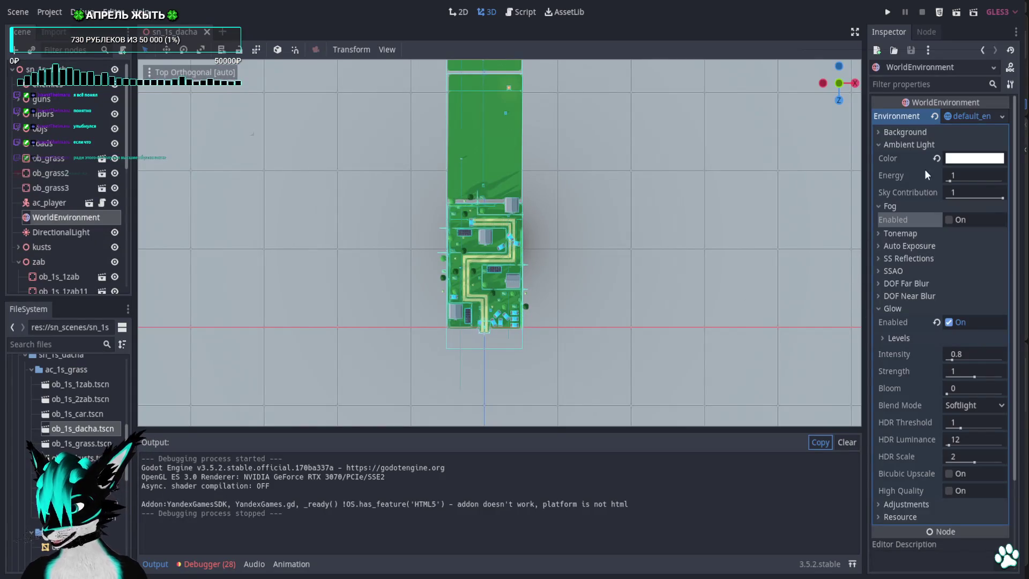
left_click(936, 158)
left_click(876, 144)
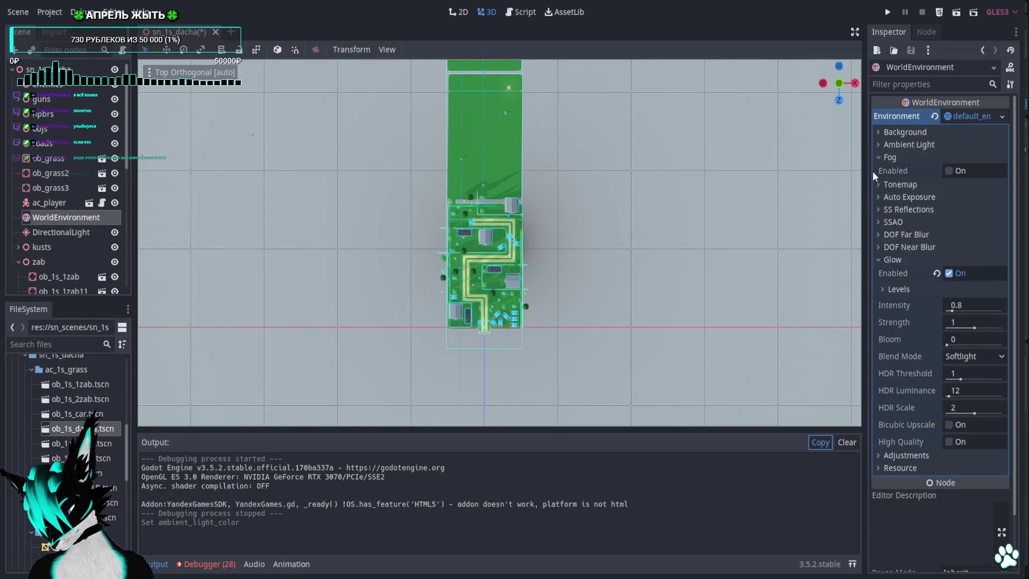
Enable SSAO on the WorldEnvironment, then save, run and close the game to test it.
left_click(875, 221)
left_click(949, 236)
left_click(887, 12)
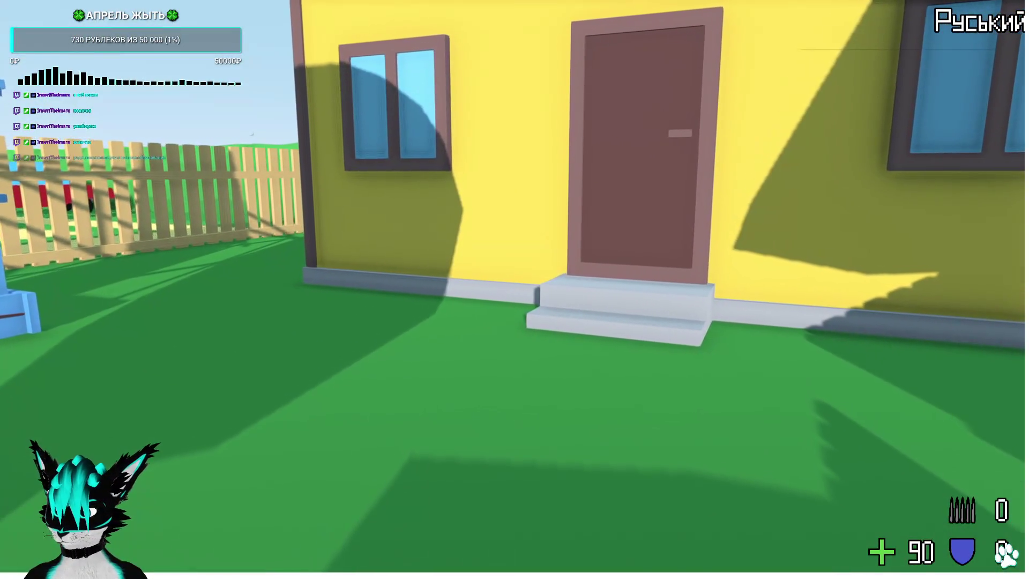
key("Escape")
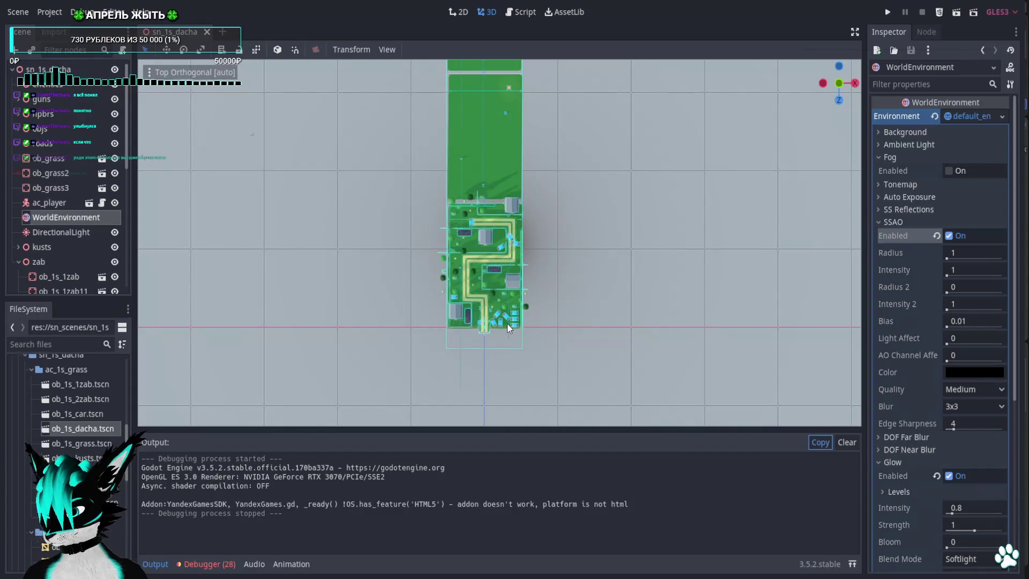
Collapse the SSAO and Glow sections and select the DirectionalLight node.
left_click(880, 222)
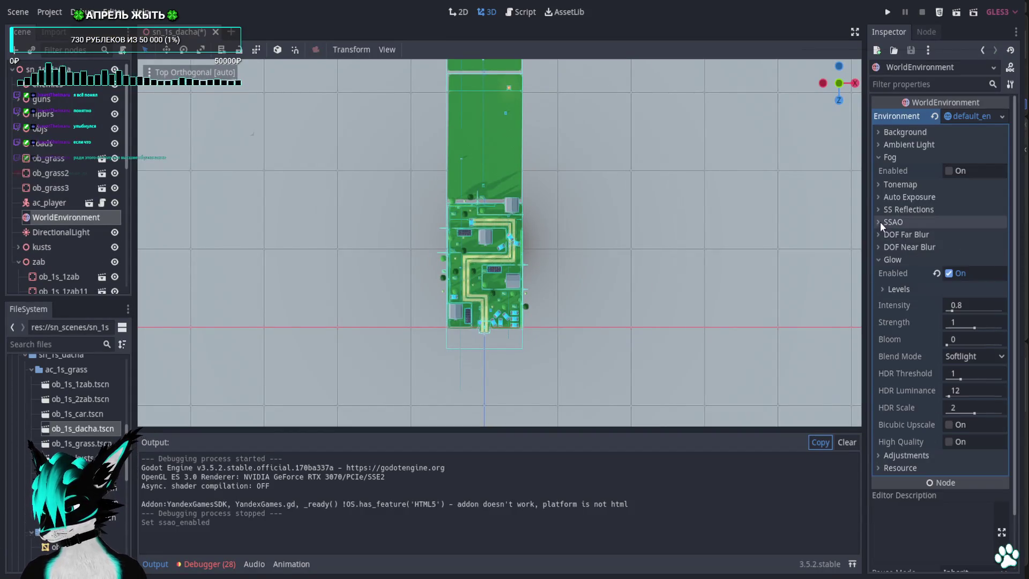
left_click(876, 260)
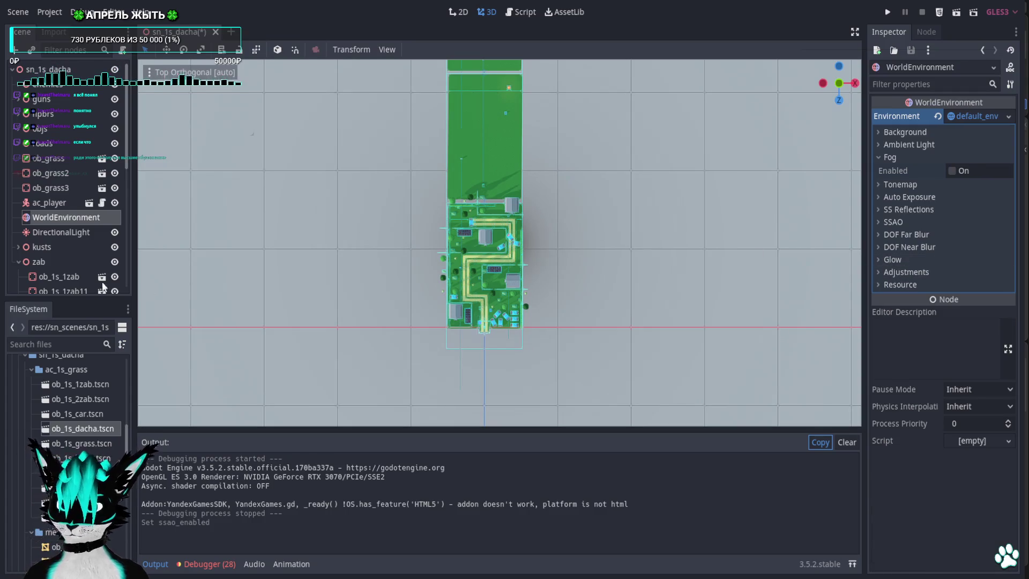
scroll(102, 281, "down", 3)
left_click(53, 150)
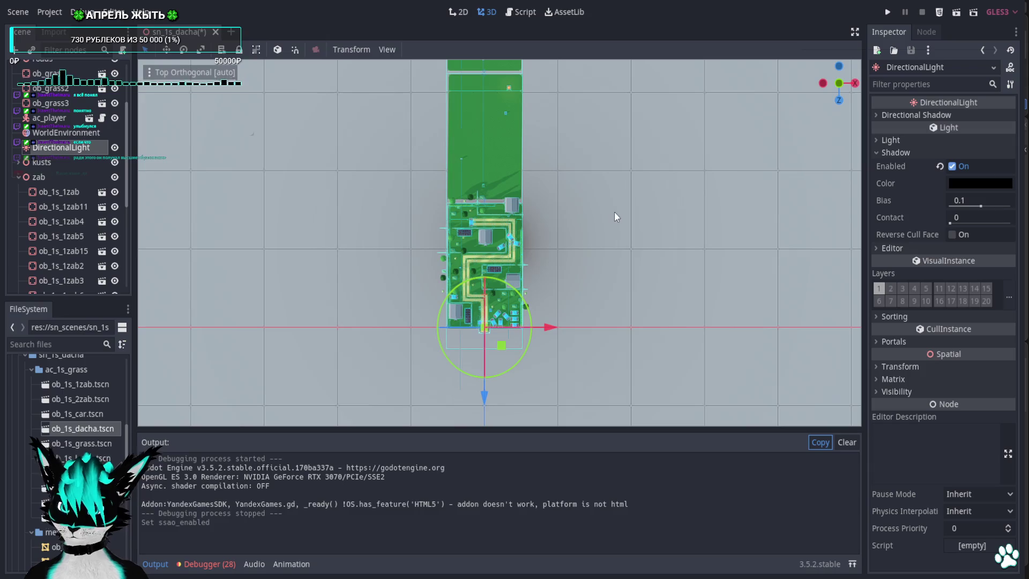
Set the DirectionalLight's directional shadow mode to Orthogonal (Fast) and run the game.
left_click(876, 113)
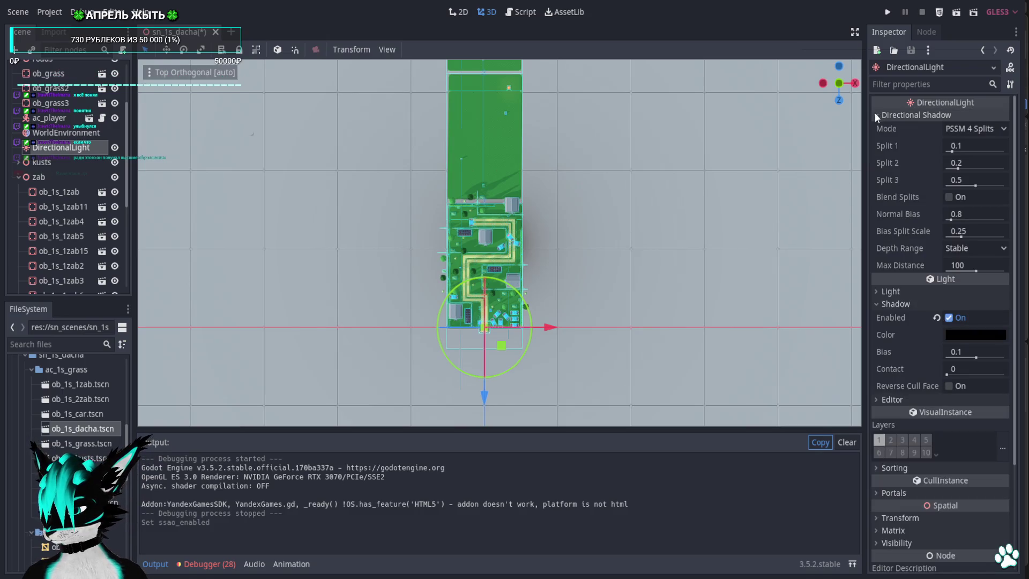
left_click(876, 115)
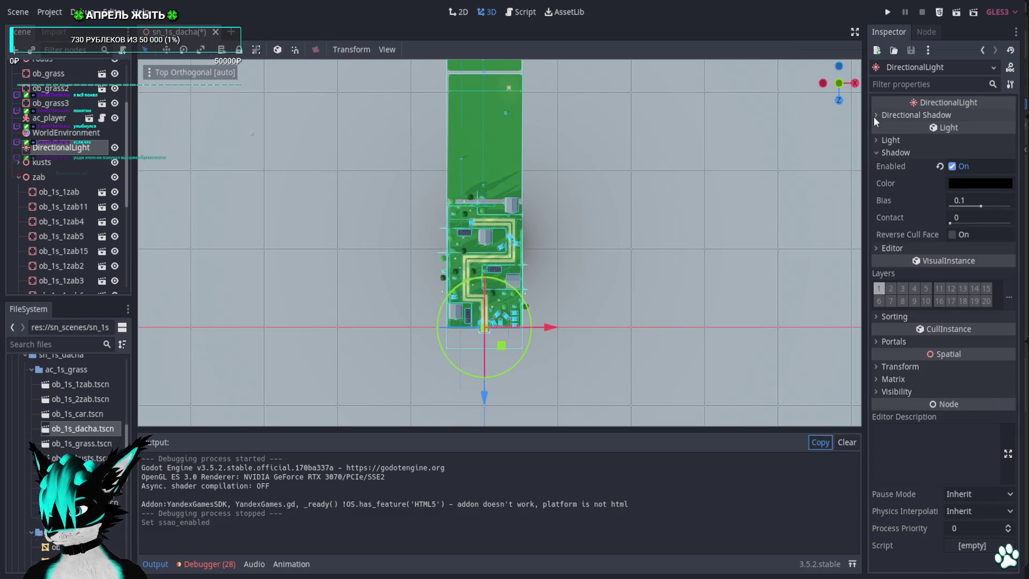
left_click(877, 115)
left_click(967, 130)
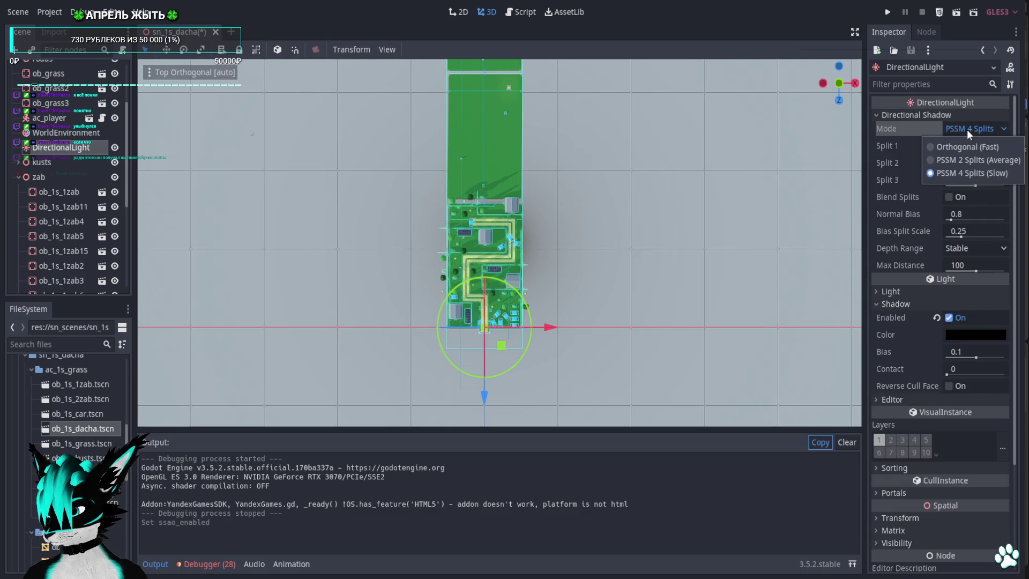
left_click(966, 142)
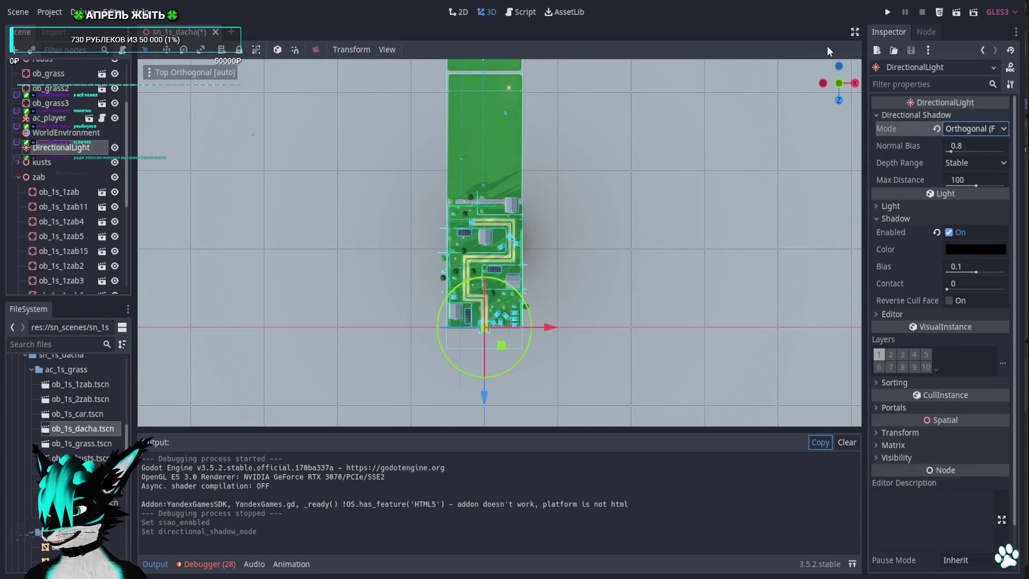
left_click(886, 12)
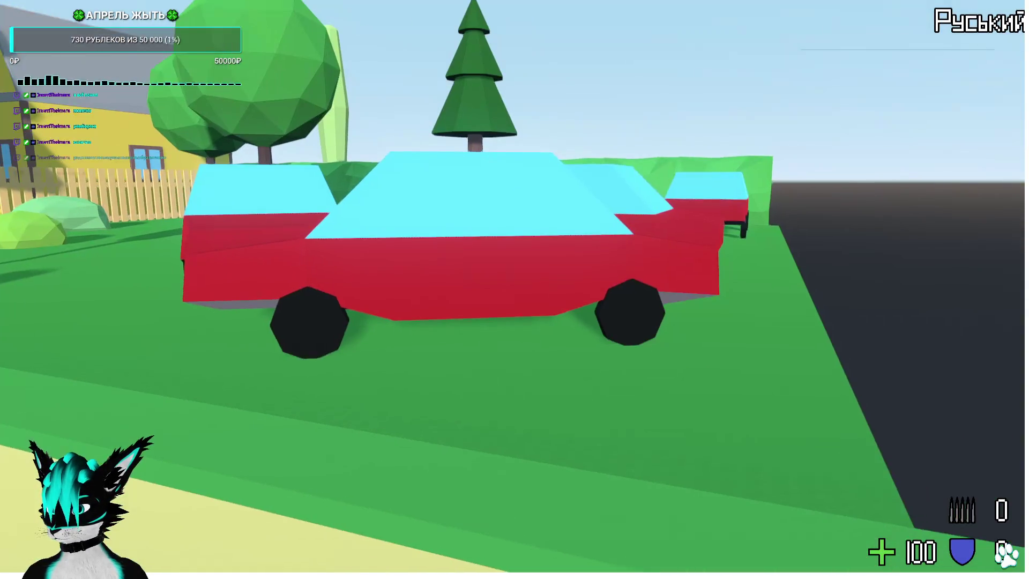
Walk along the yard path to the pistol pickup and take the pistol with E.
key("w")
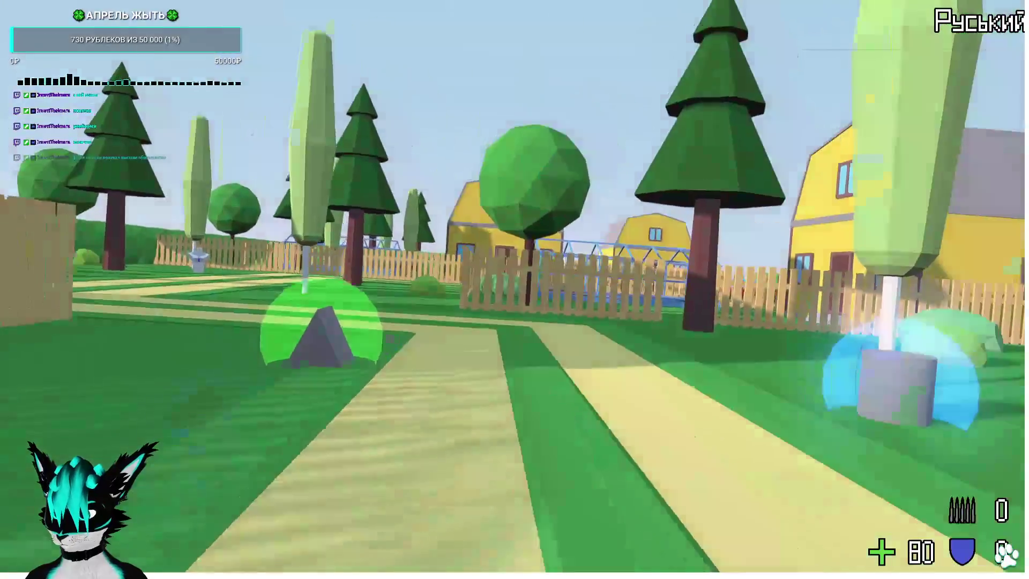
key("w")
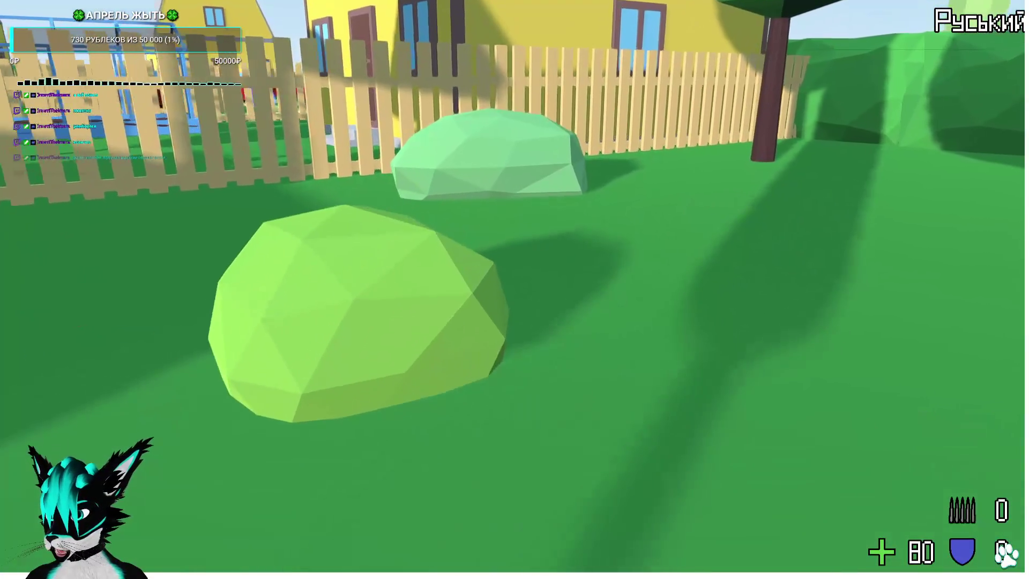
key("w")
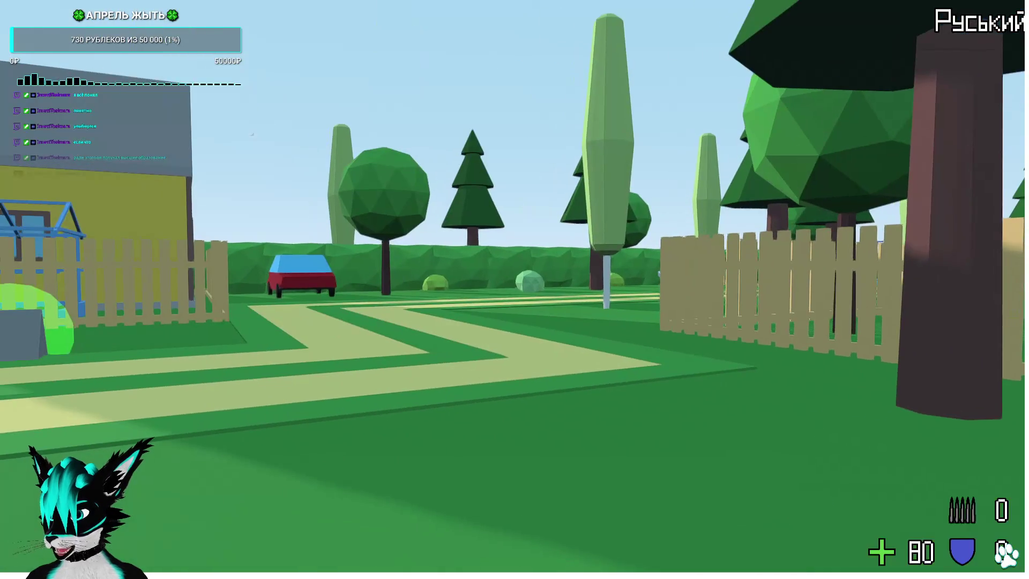
key("w")
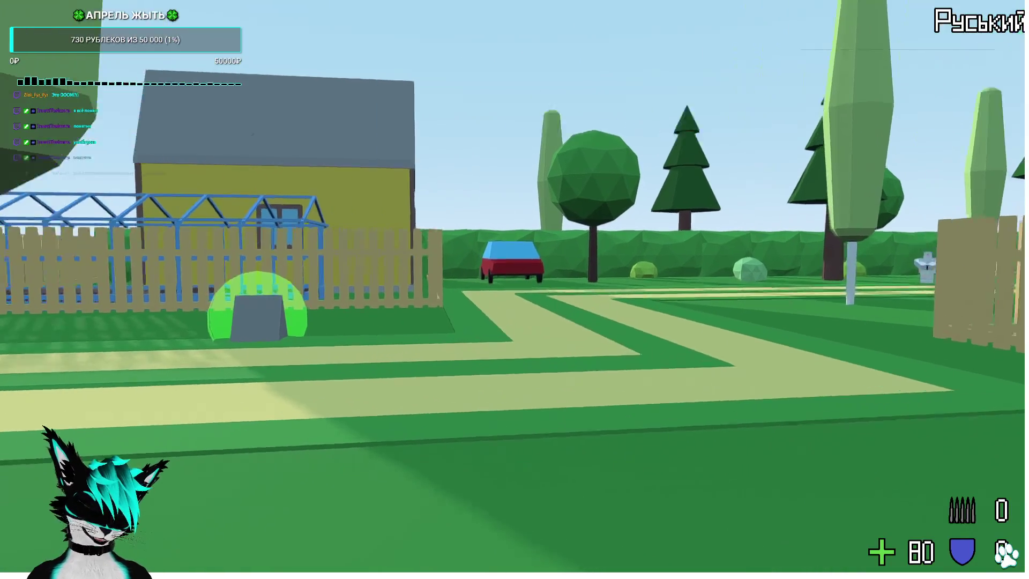
key("w")
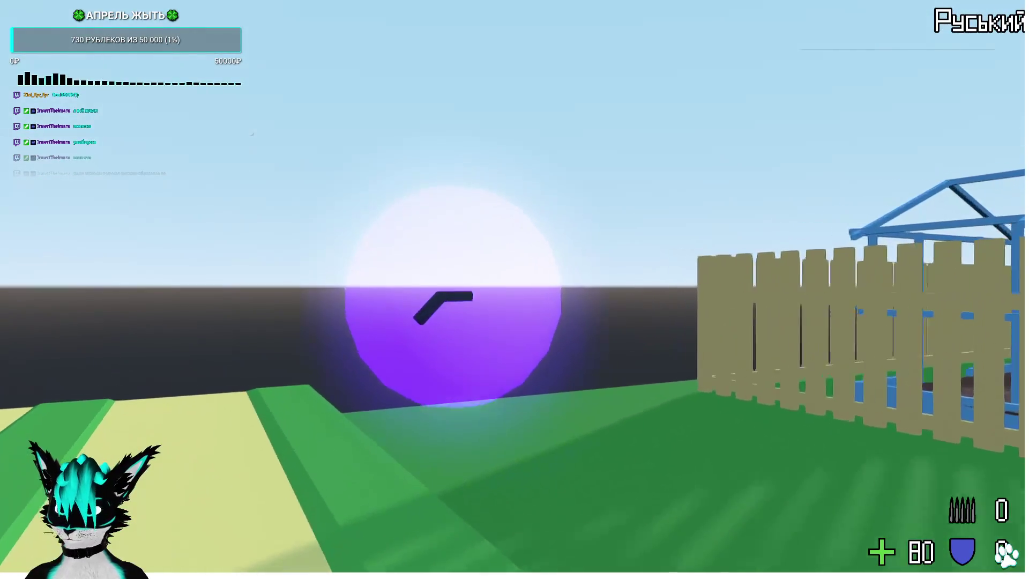
key("e")
Fire three pistol shots at an enemy, then walk past the yellow house toward the gate.
left_click(514, 289)
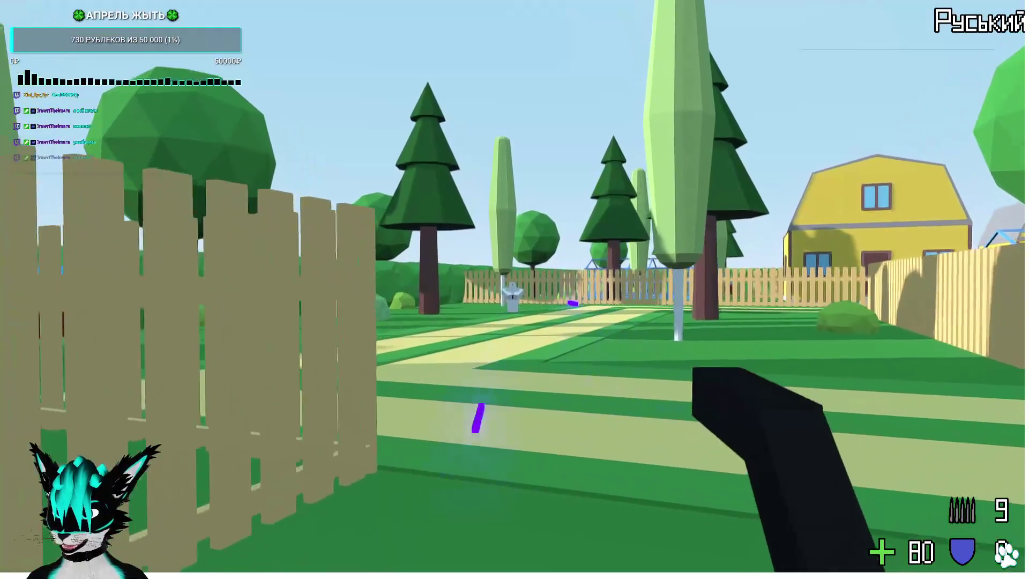
left_click(515, 289)
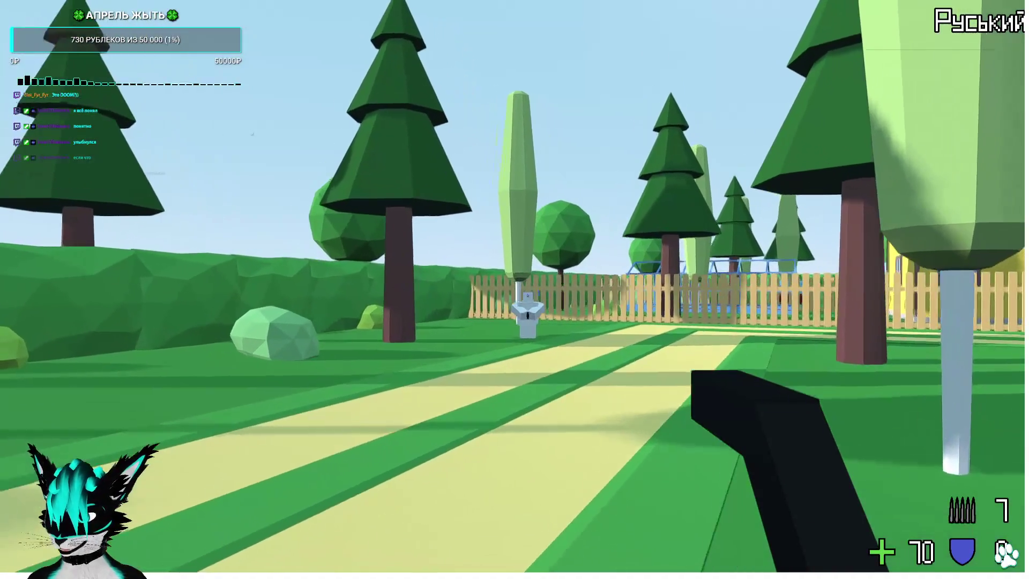
left_click(514, 289)
key("w")
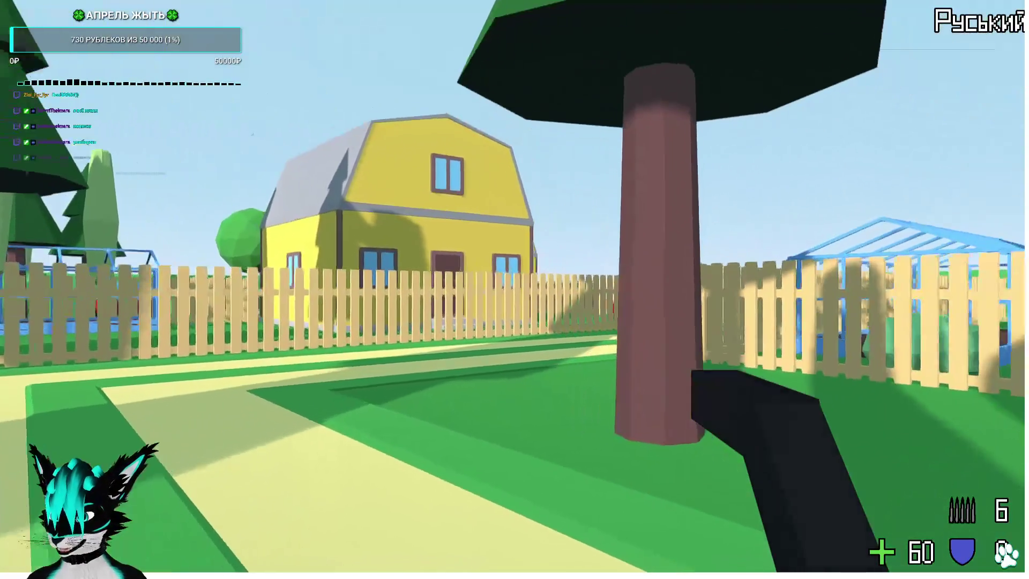
key("w")
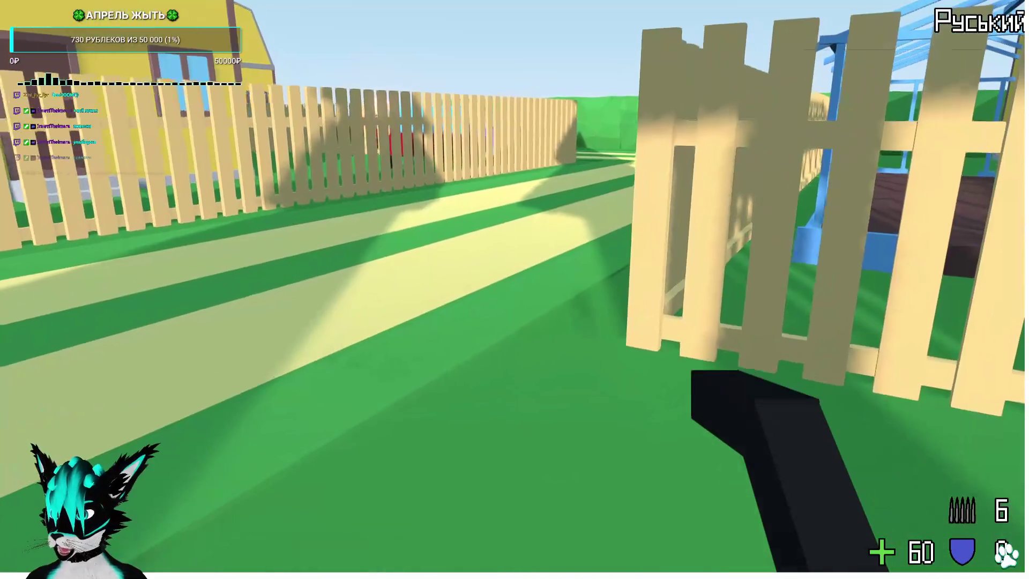
key("w")
key("w")
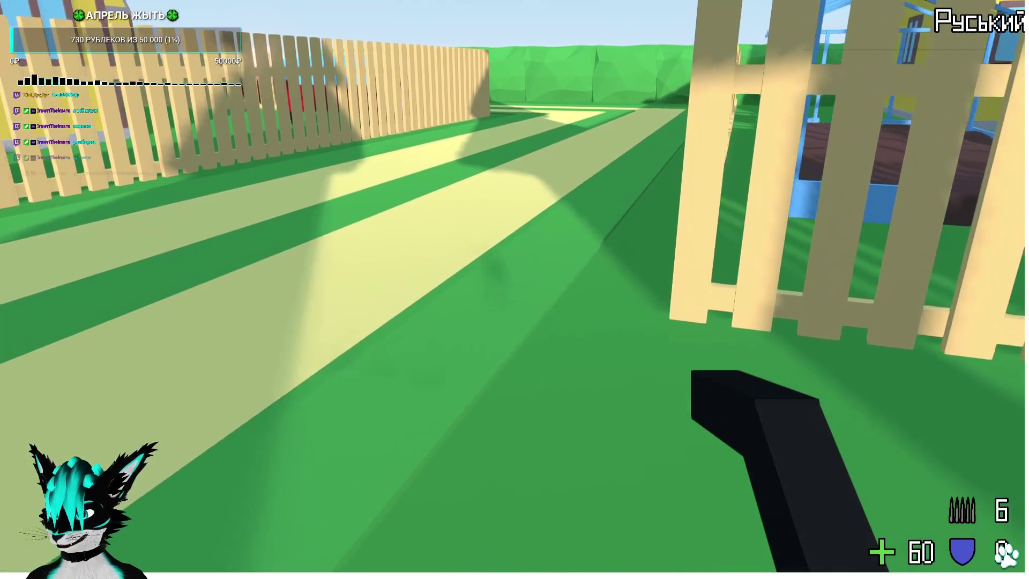
key("w")
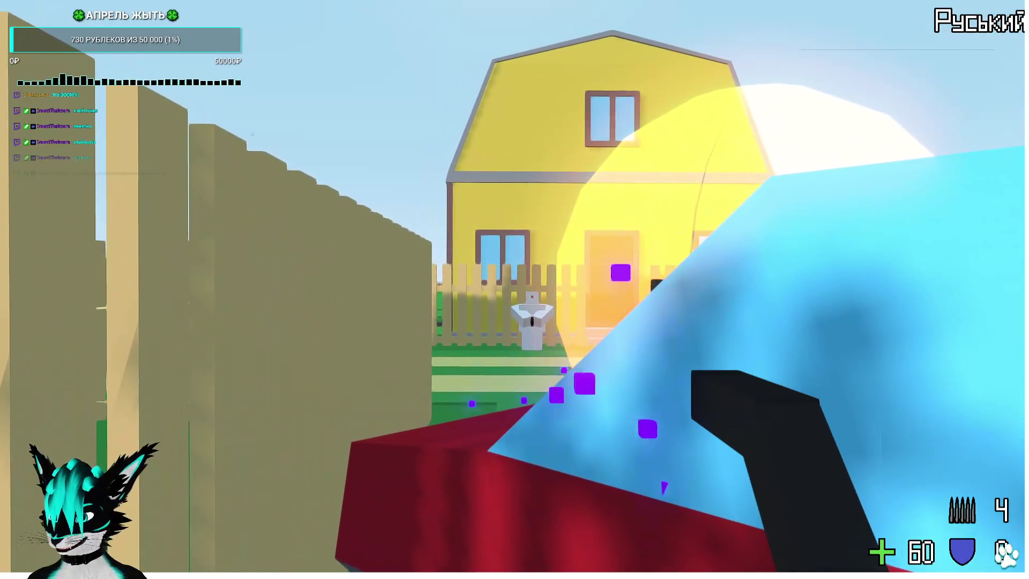
Shoot the enemy by the fence with the last pistol rounds, leaving 0 ammo.
key("w")
left_click(514, 290)
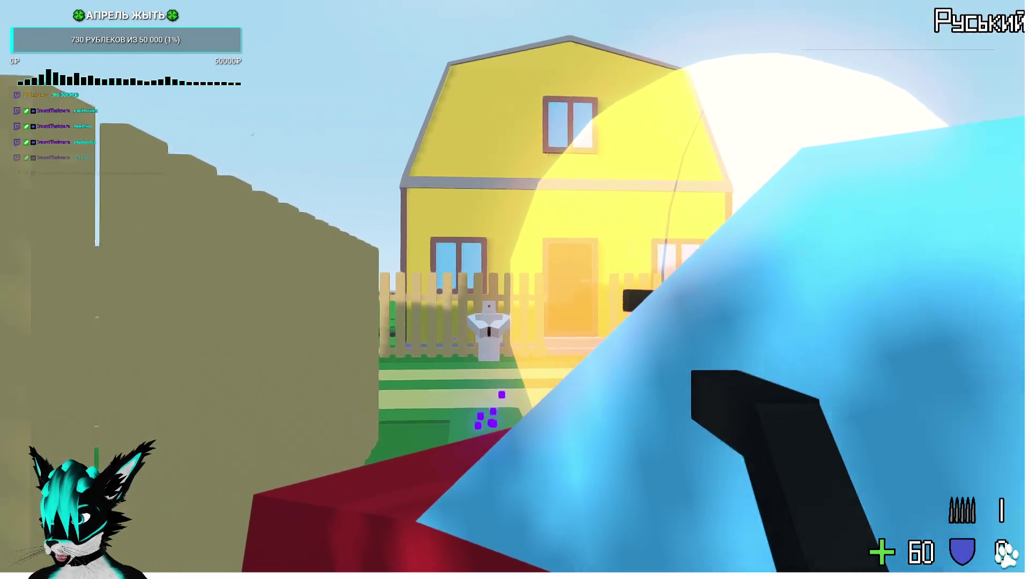
left_click(515, 289)
key("alt+shift")
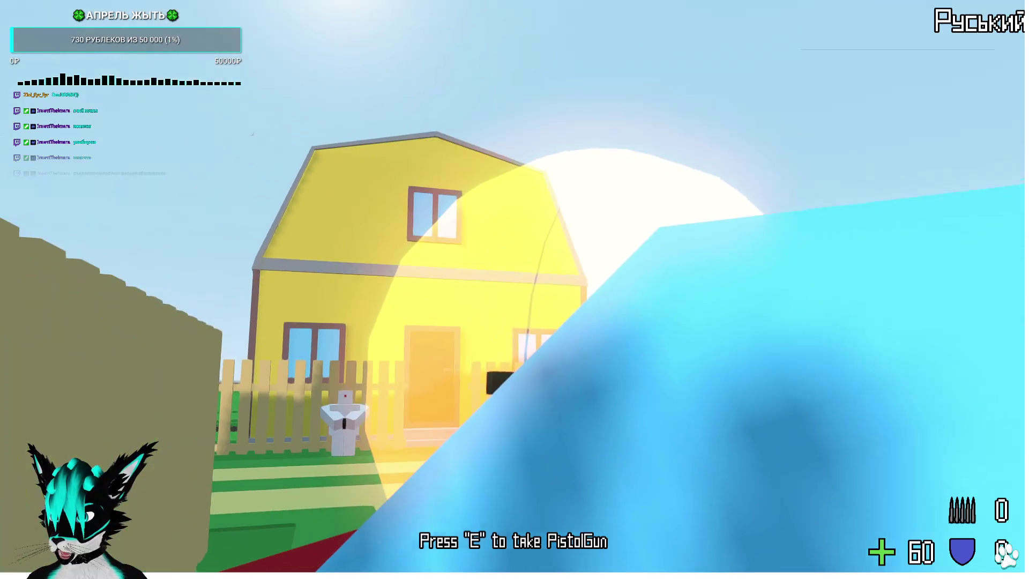
Pick up the rifle, fire three shots at the enemy, and walk through the garden.
key("e")
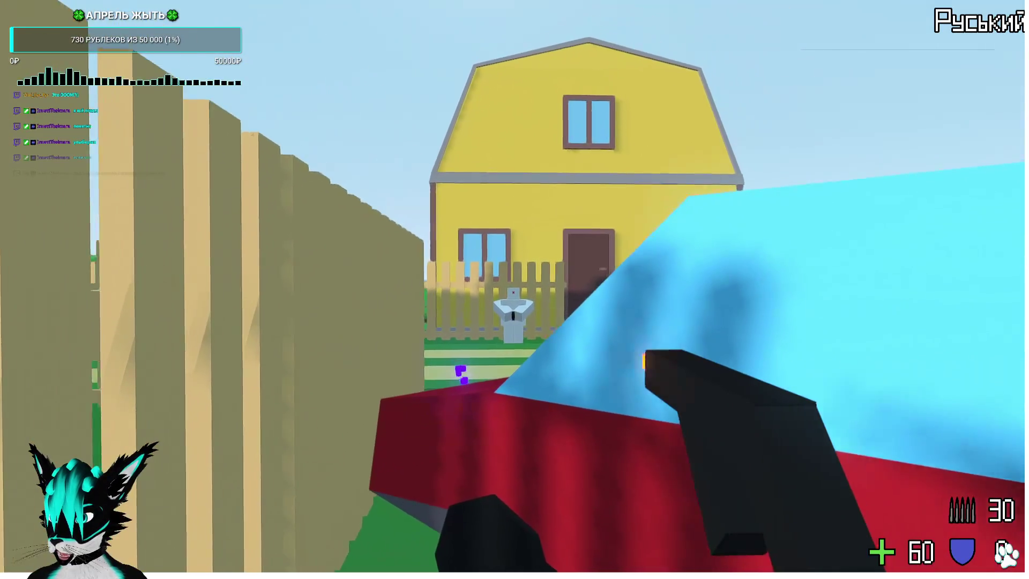
left_click(515, 289)
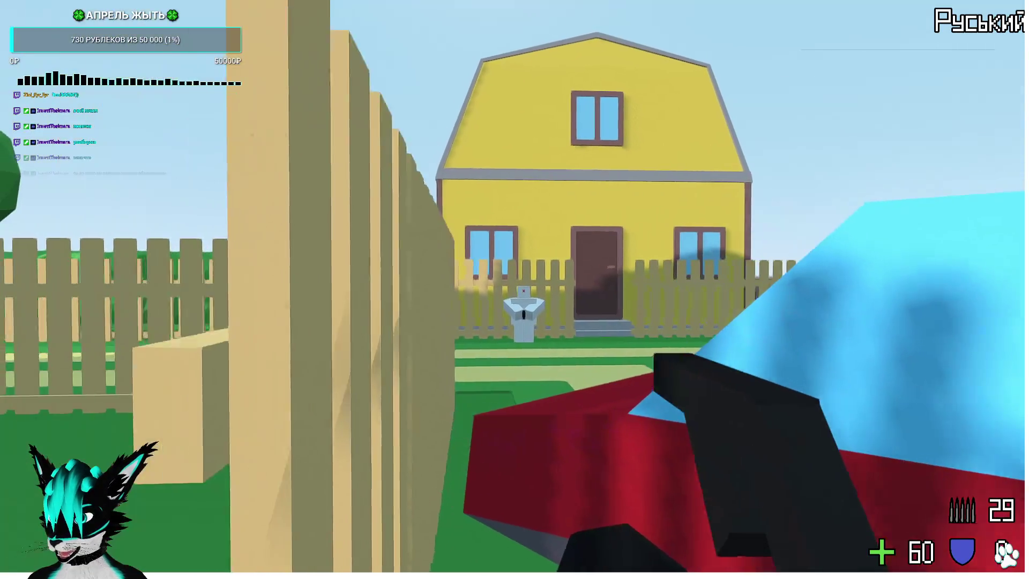
left_click(514, 289)
left_click(515, 289)
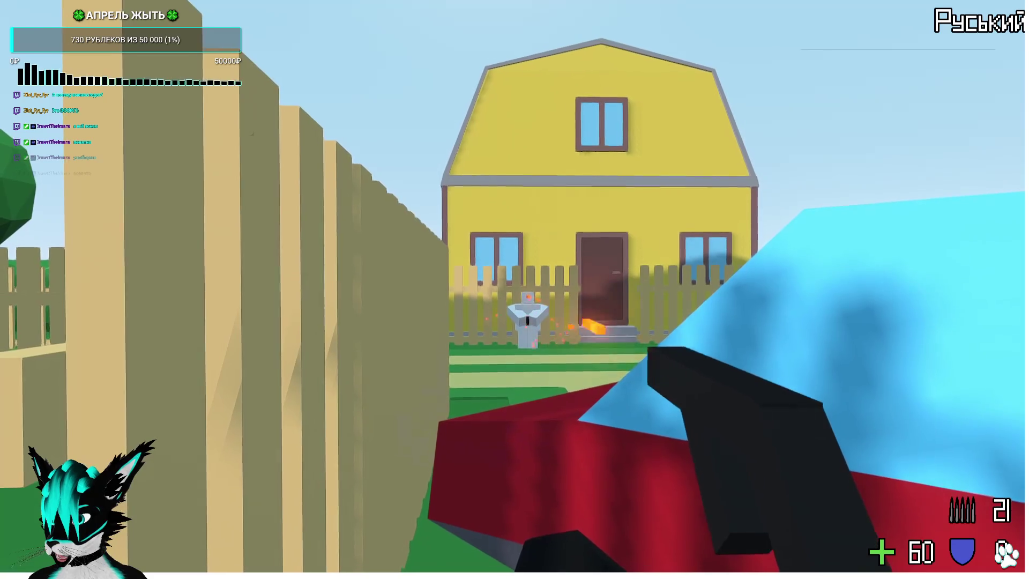
key("w")
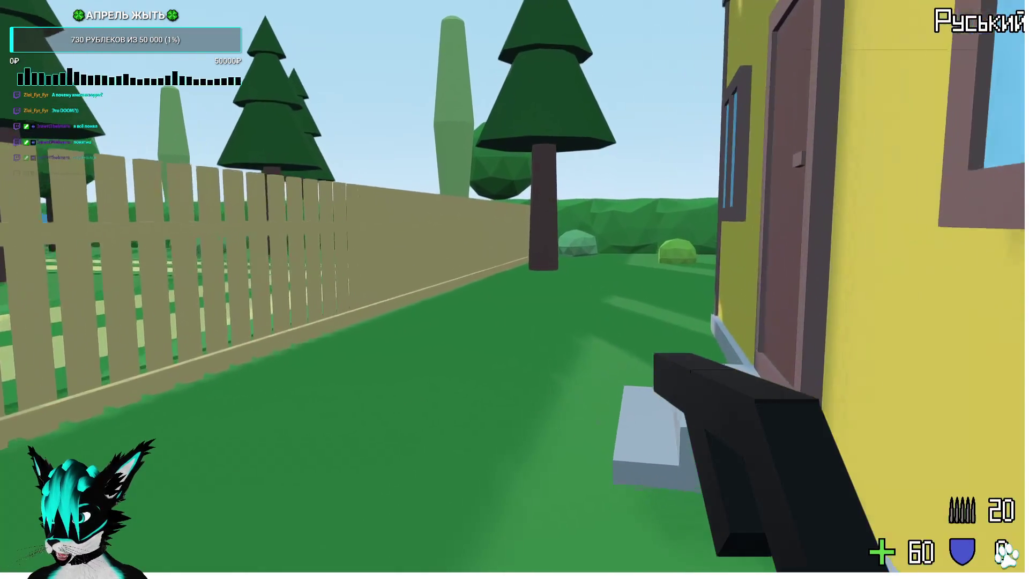
key("w")
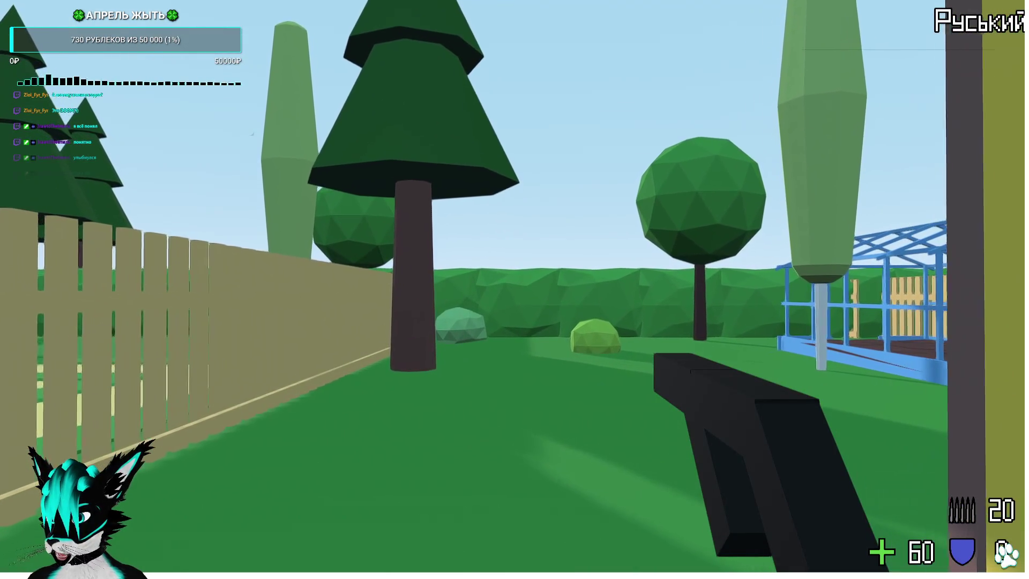
key("w")
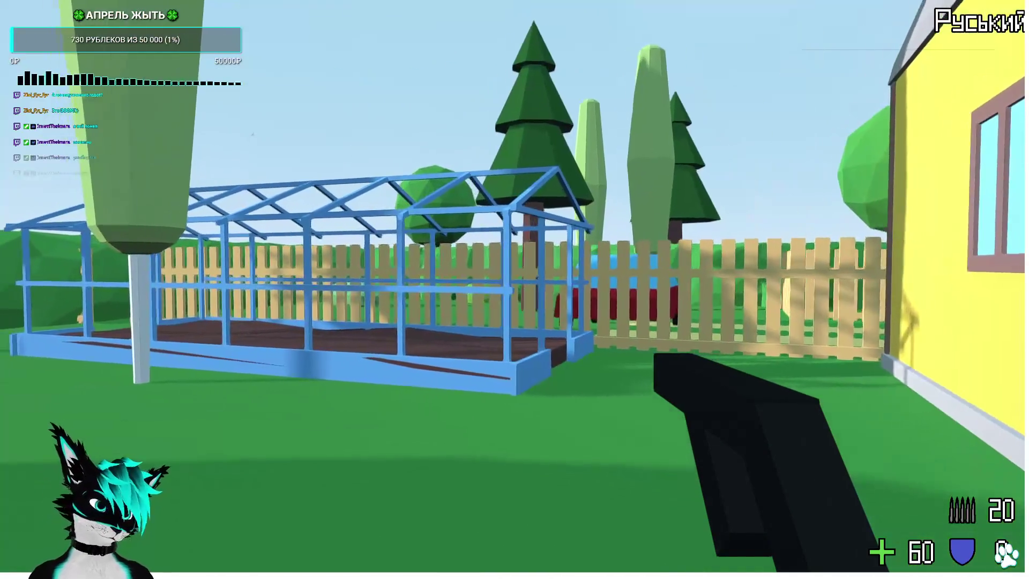
Fire repeatedly at the fence and a tree trunk.
left_click(514, 289)
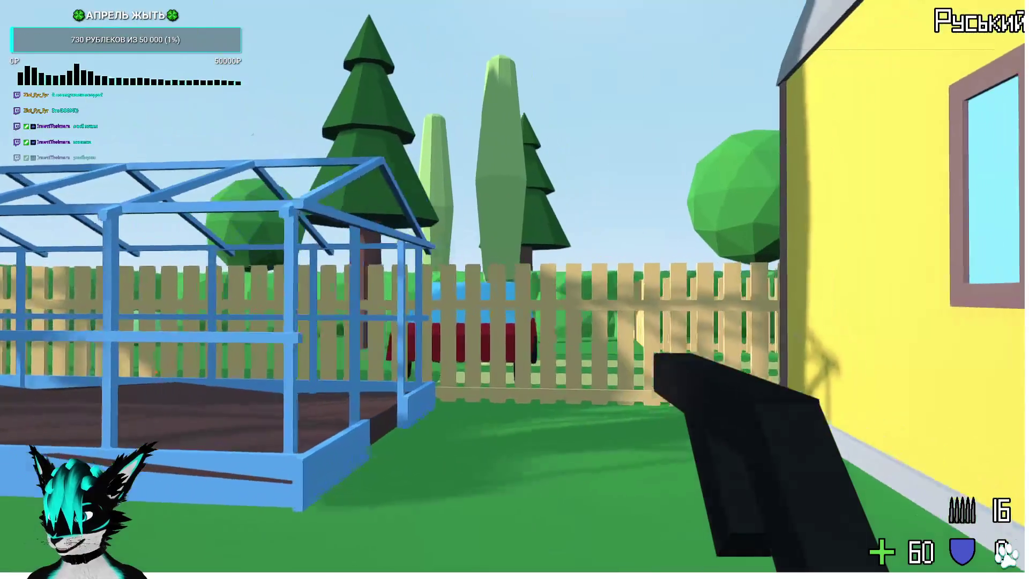
left_click(514, 290)
left_click(514, 289)
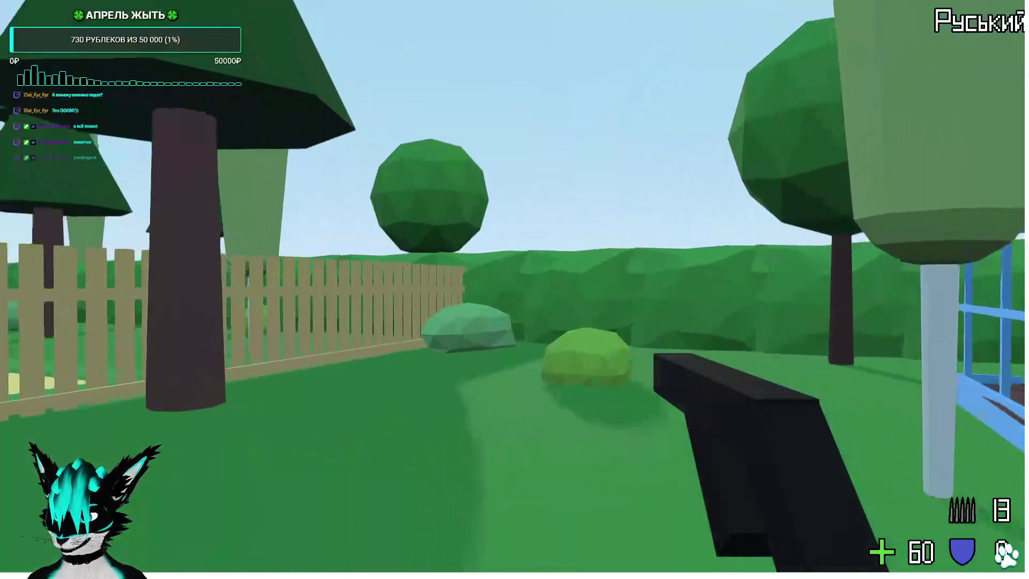
left_click(514, 289)
left_click(514, 289)
left_click(515, 289)
left_click(514, 290)
left_click(514, 289)
left_click(515, 289)
left_click(514, 289)
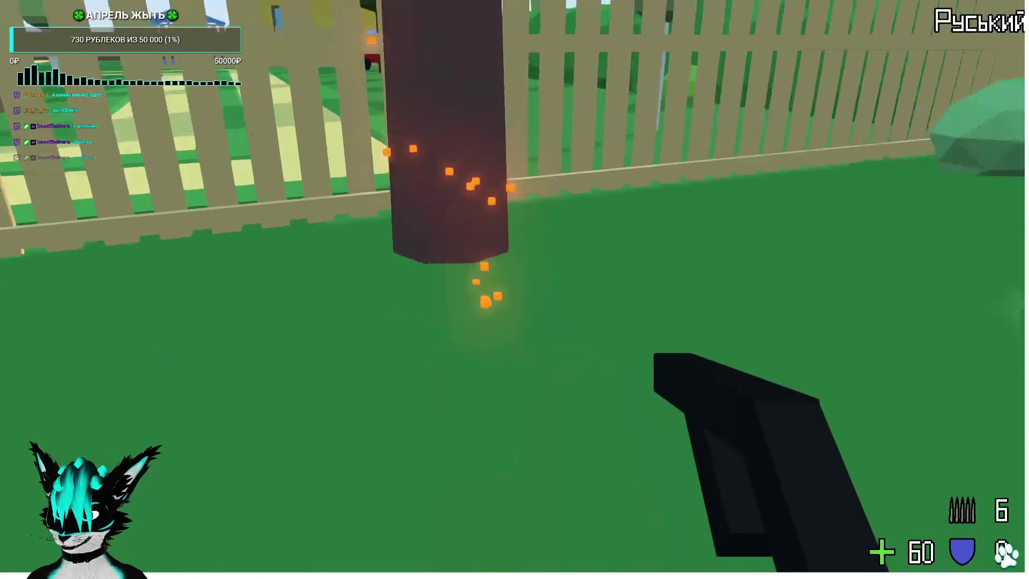
left_click(514, 290)
left_click(514, 289)
left_click(515, 289)
left_click(514, 289)
left_click(514, 290)
left_click(514, 290)
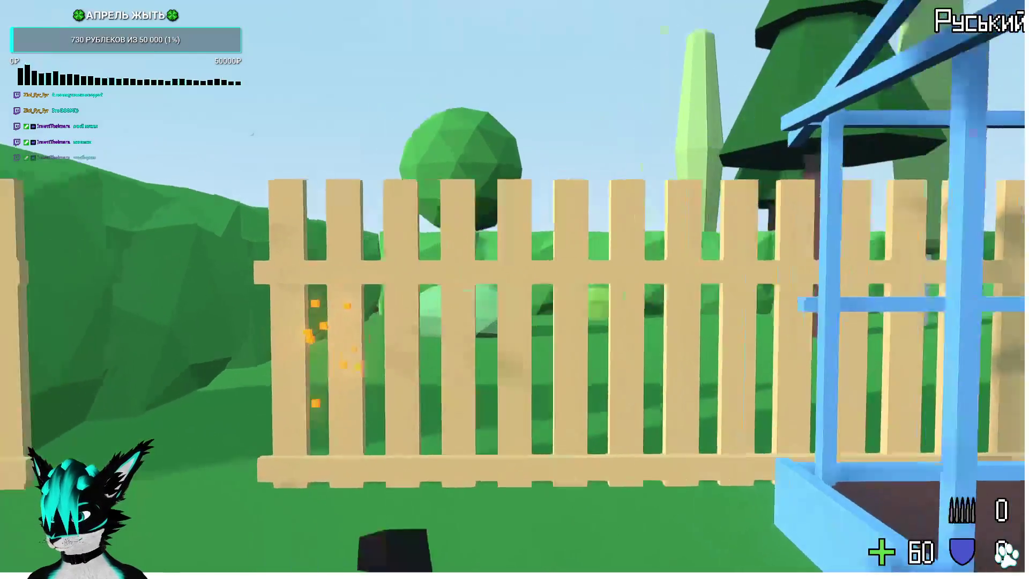
Jump onto the red car's roof and back down, walk to the fence, and stop the game with F8.
key("w")
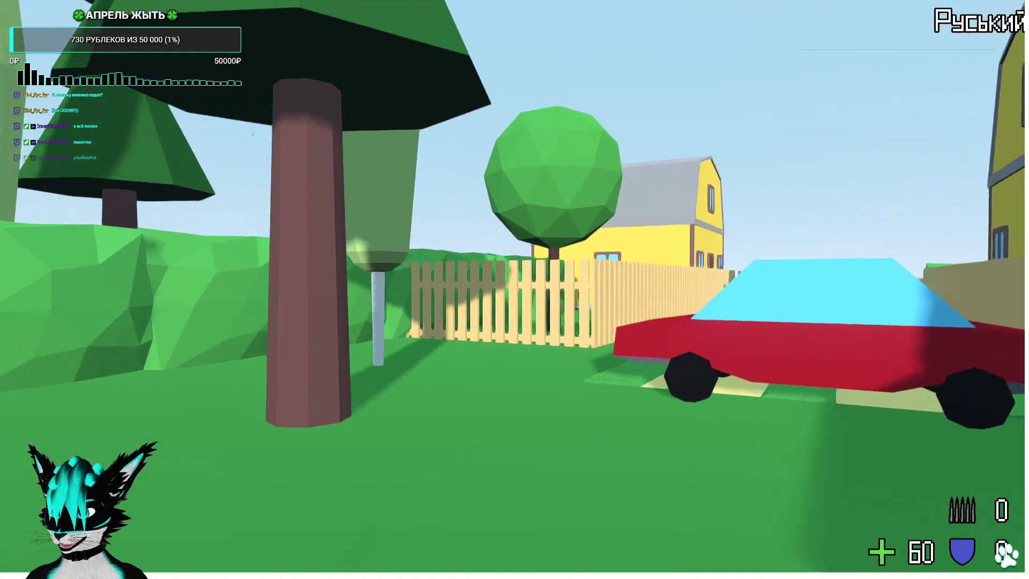
key("space")
key("s")
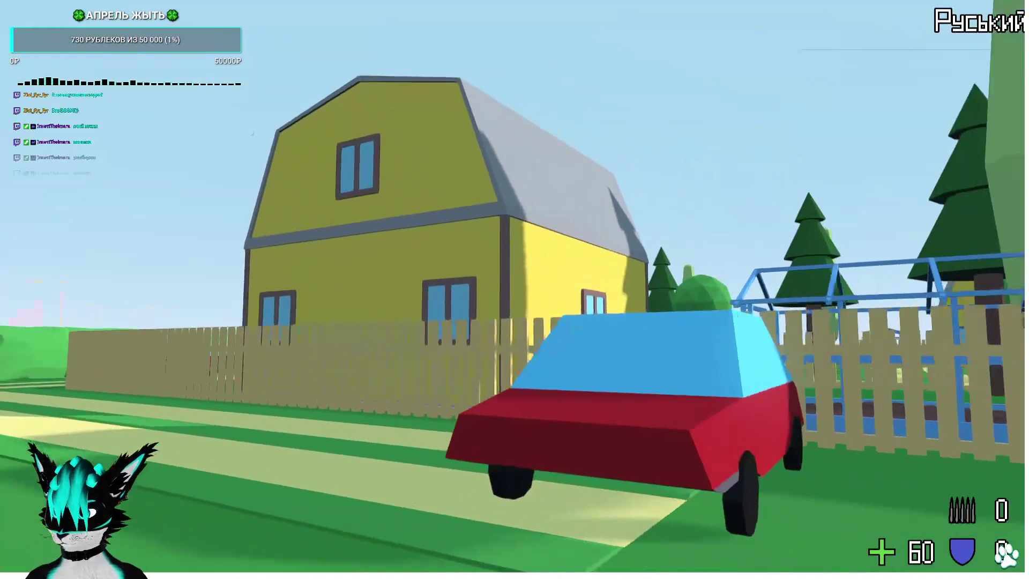
key("w")
key("w")
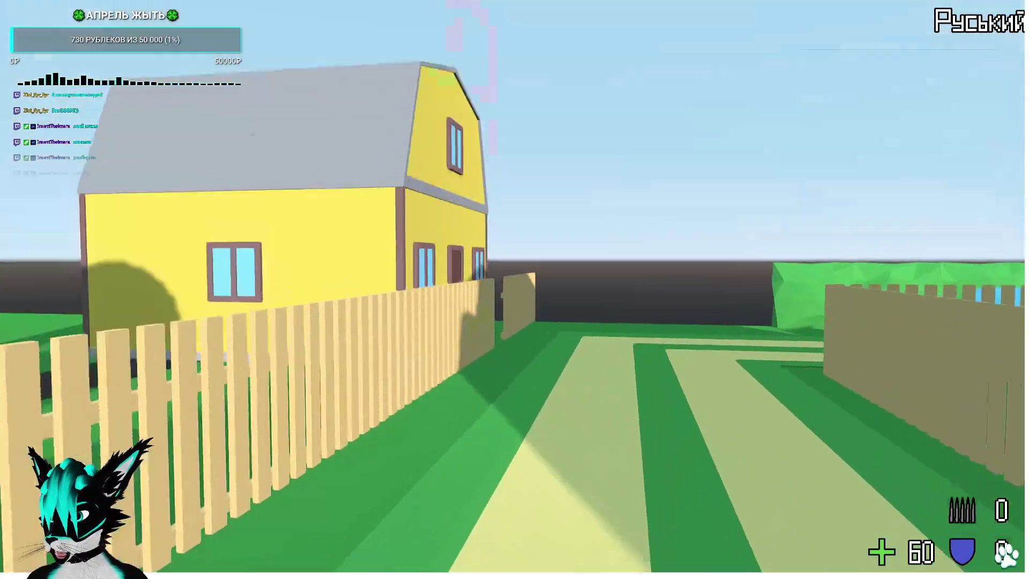
key("F8")
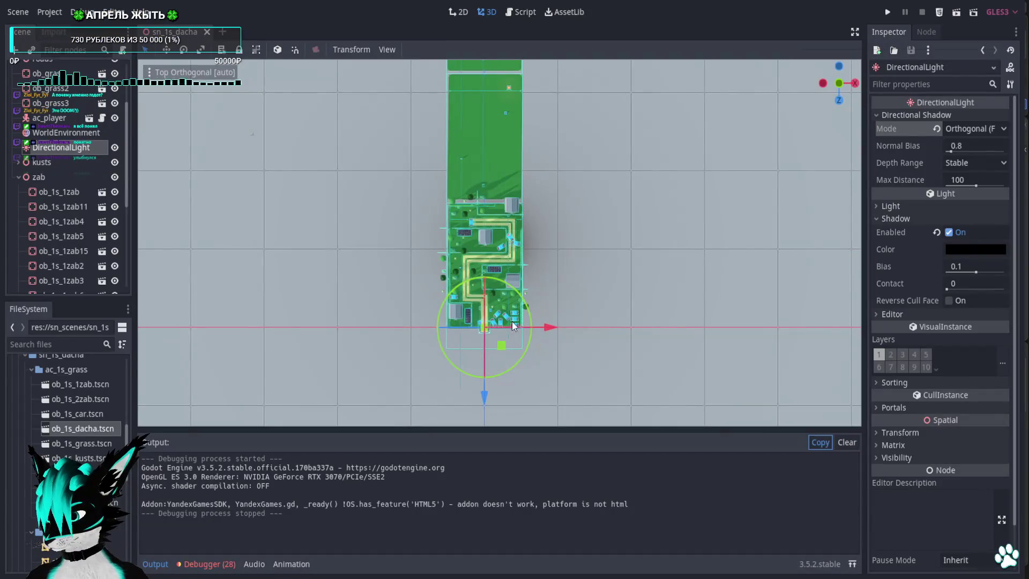
Zoom into the dacha map in the 3D viewport to look it over.
scroll(569, 210, "up", 6)
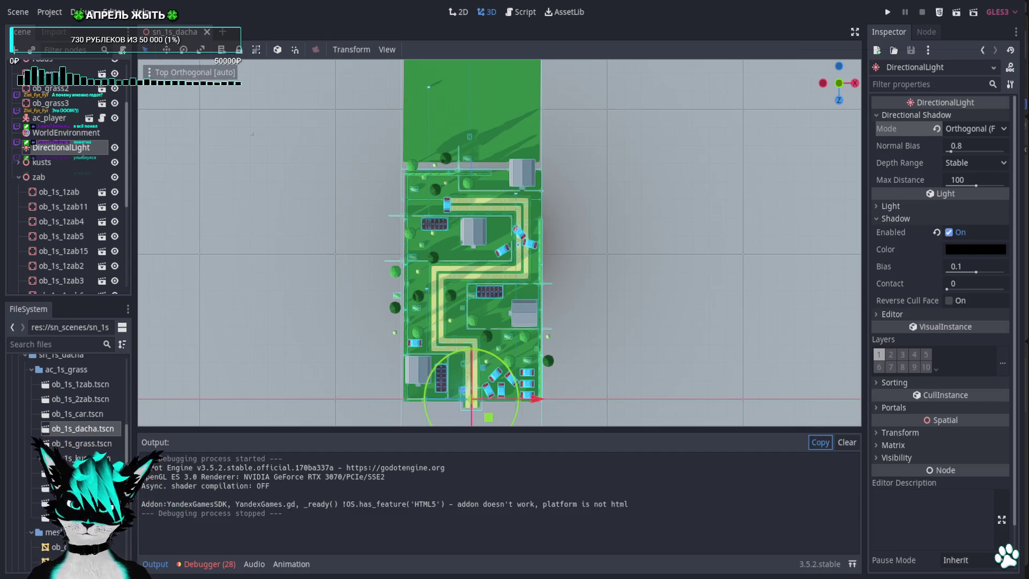
scroll(478, 293, "up", 10)
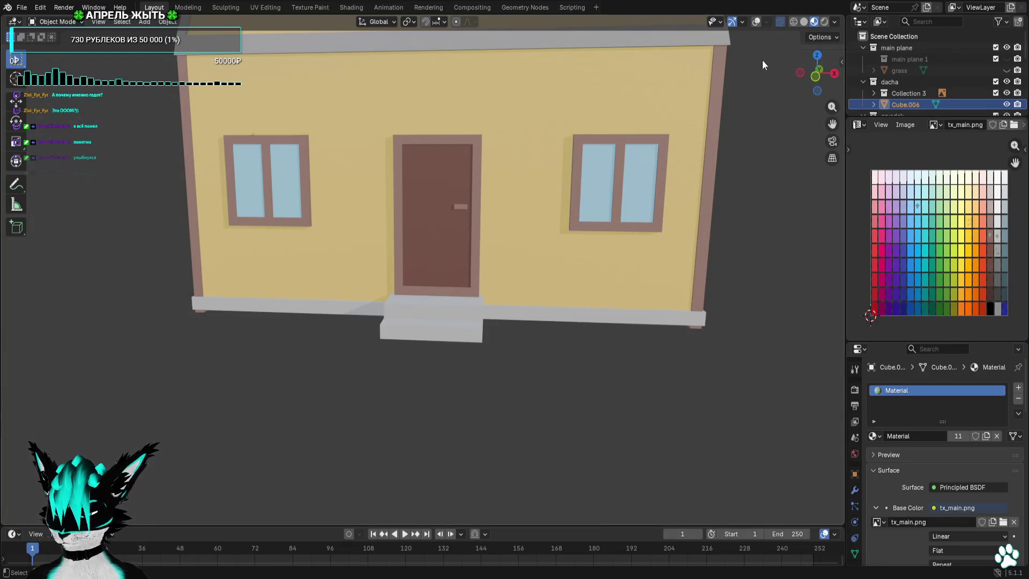
Hide the house model, show the greenhouse, and view it straight from the front.
left_click(1006, 104)
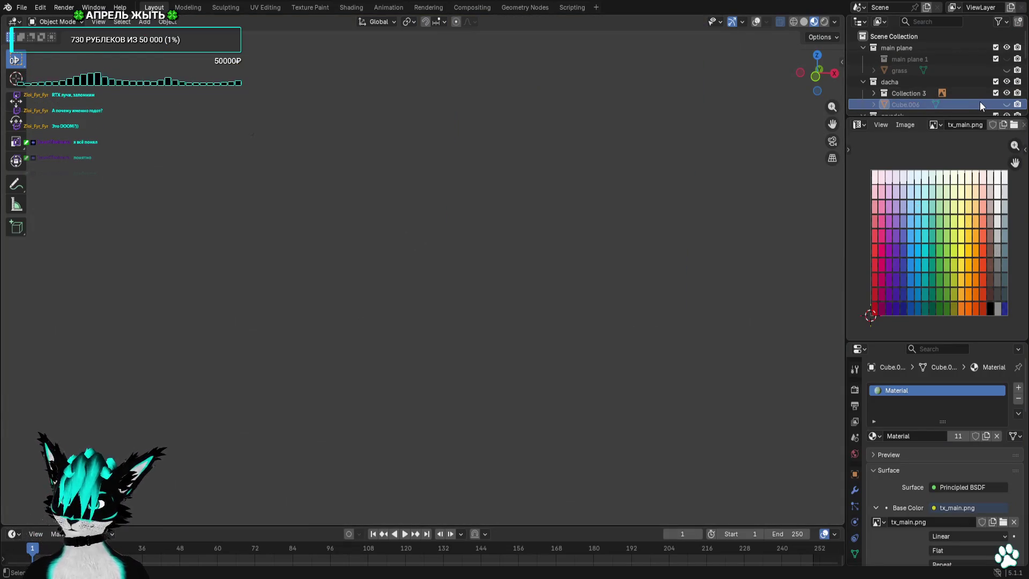
scroll(979, 101, "down", 3)
left_click(1006, 82)
mouse_move(649, 248)
left_mouse_down()
mouse_move(587, 248)
mouse_move(666, 237)
mouse_move(654, 245)
left_mouse_up()
scroll(654, 246, "up", 2)
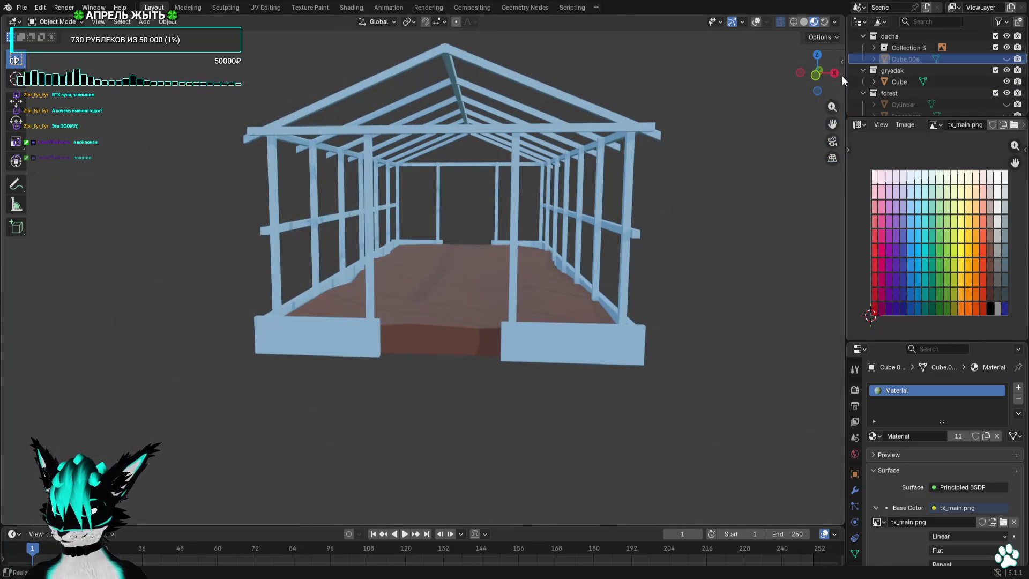
left_click(816, 75)
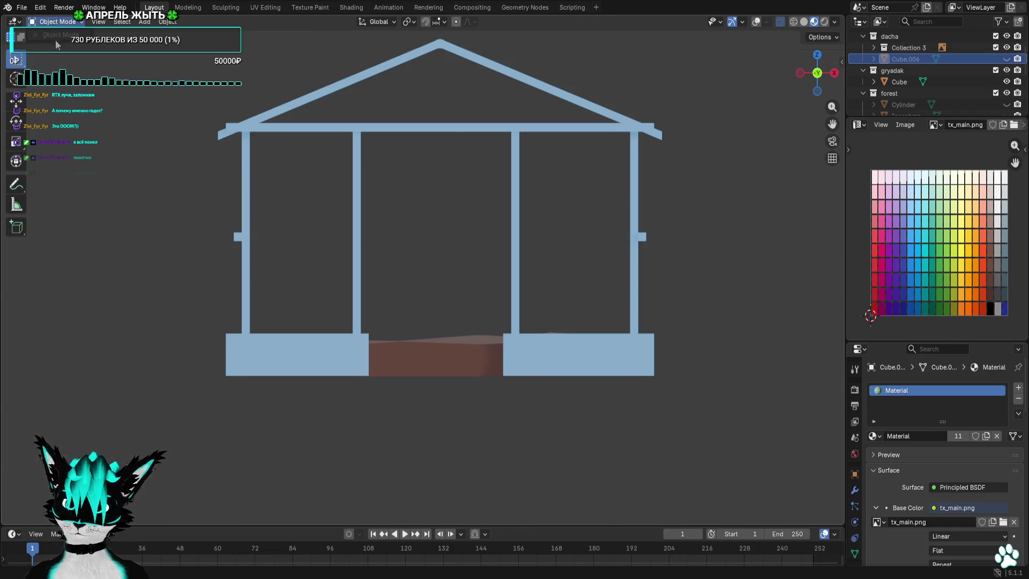
Select the greenhouse frame mesh, enter Edit Mode, and frame it in view.
left_click(1006, 59)
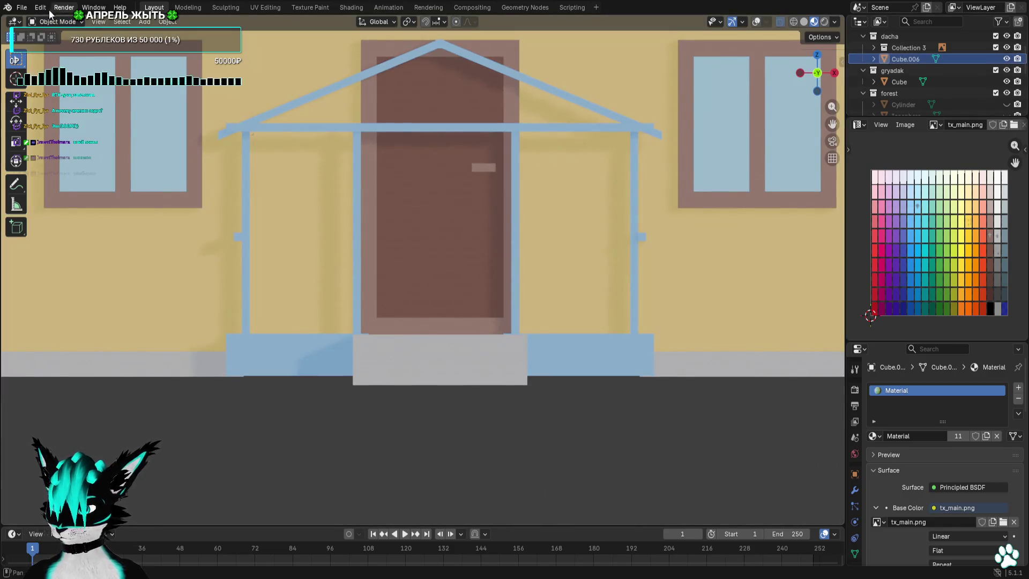
left_click(1006, 58)
left_click(924, 84)
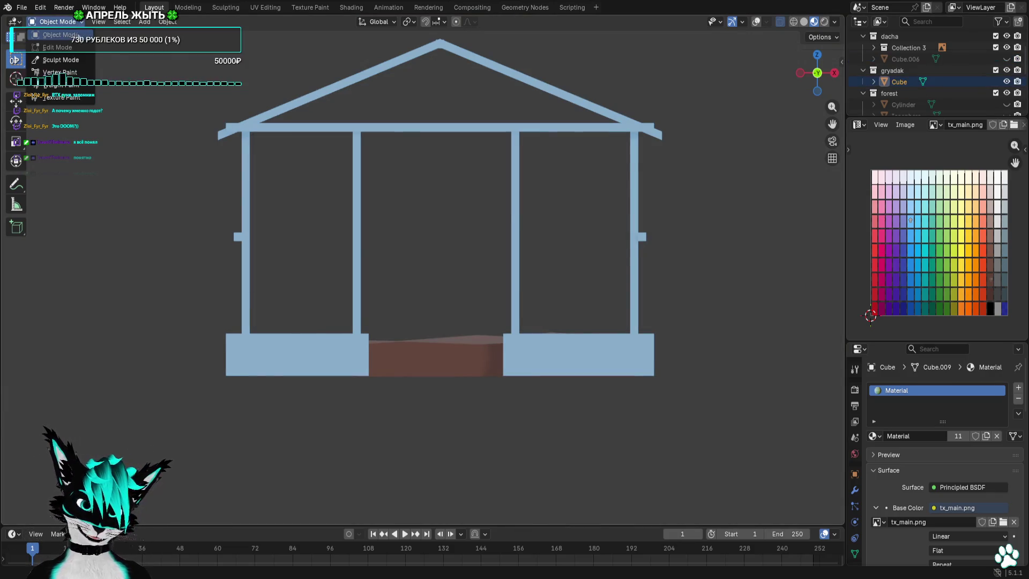
left_click(57, 47)
key("KP_Decimal")
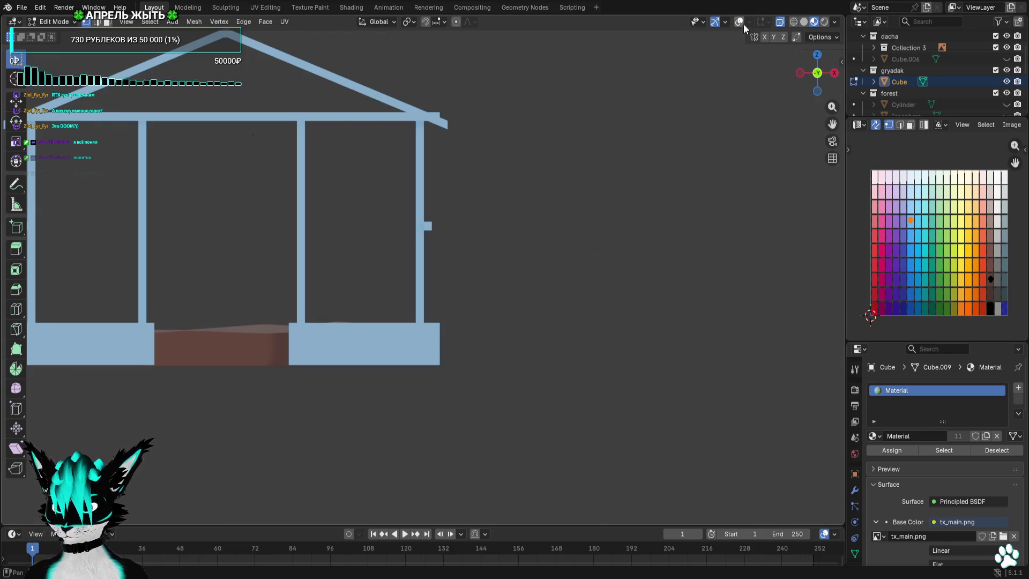
Enable X-ray, switch to front view, and nudge one corner vertex of the base board.
left_click(738, 22)
scroll(503, 292, "up", 6)
left_click_drag(505, 299, 490, 312)
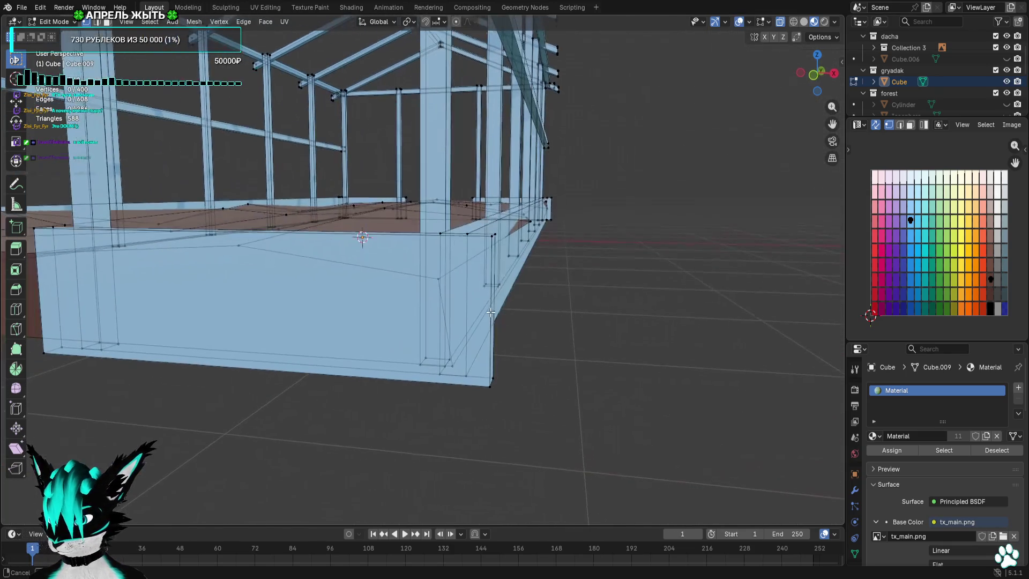
left_click(813, 75)
left_click(503, 327)
key("g")
left_click(495, 319)
Move the board's upper-right corner vertices left, turn X-ray off, and orbit to a side view.
left_click_drag(466, 275, 415, 288)
key("g")
left_click(381, 286)
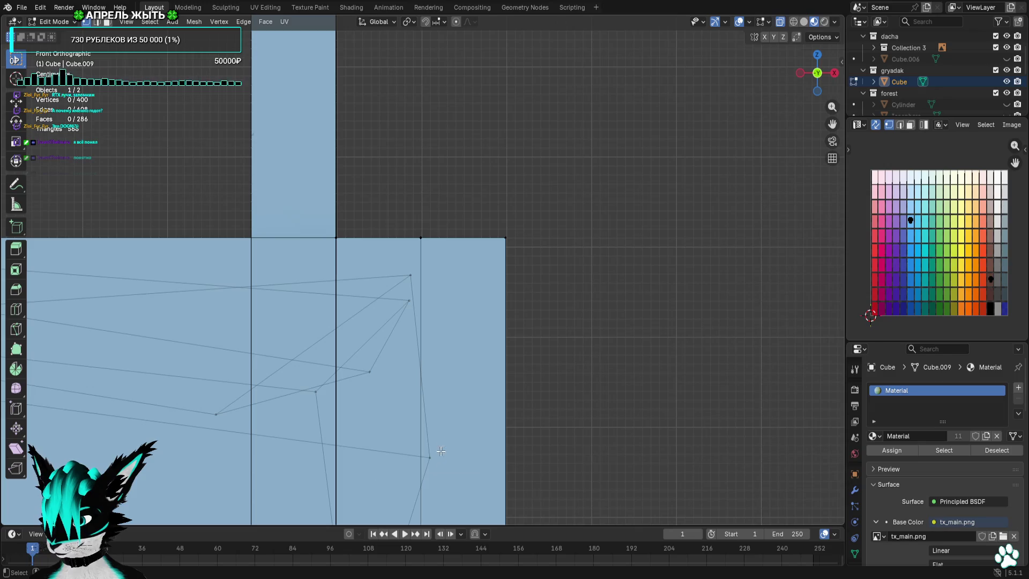
left_click_drag(542, 411, 506, 417)
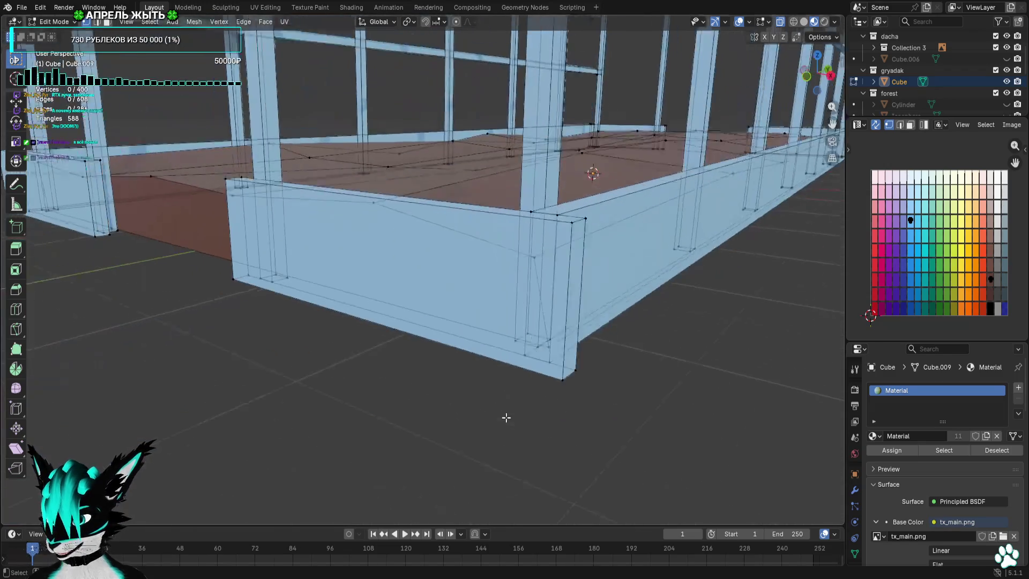
scroll(506, 418, "down", 5)
left_click(738, 23)
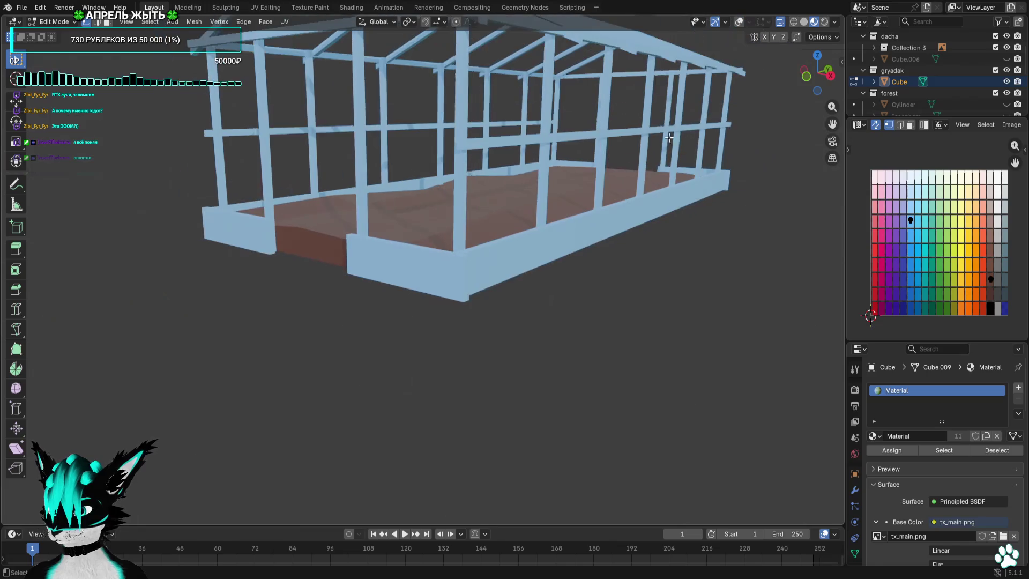
scroll(585, 158, "up", 5)
mouse_move(585, 158)
left_mouse_down()
mouse_move(372, 167)
mouse_move(489, 161)
mouse_move(370, 177)
mouse_move(318, 205)
left_mouse_up()
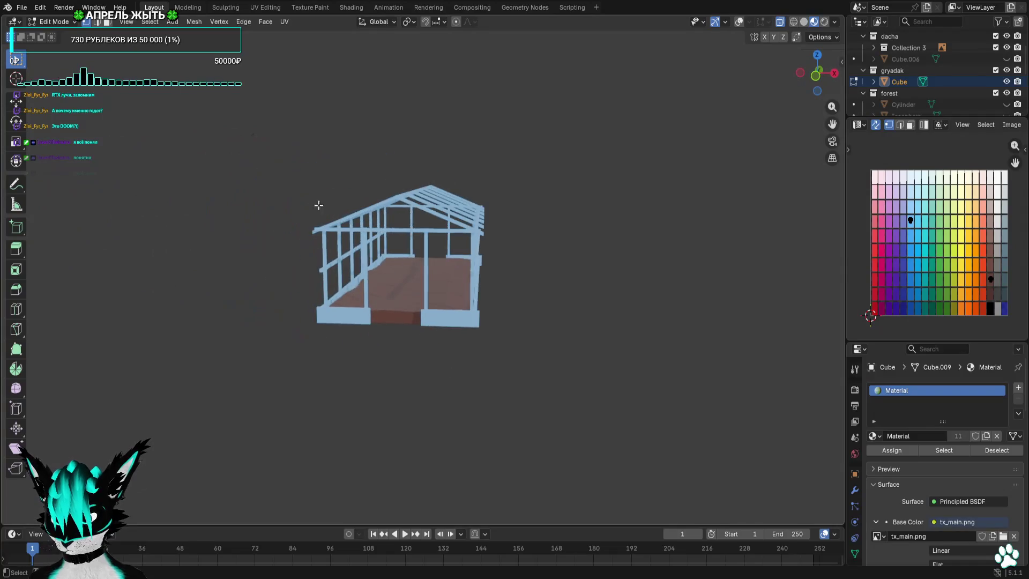
Look over the export options in Blender's File menu, then run the level in Godot again.
left_click(22, 8)
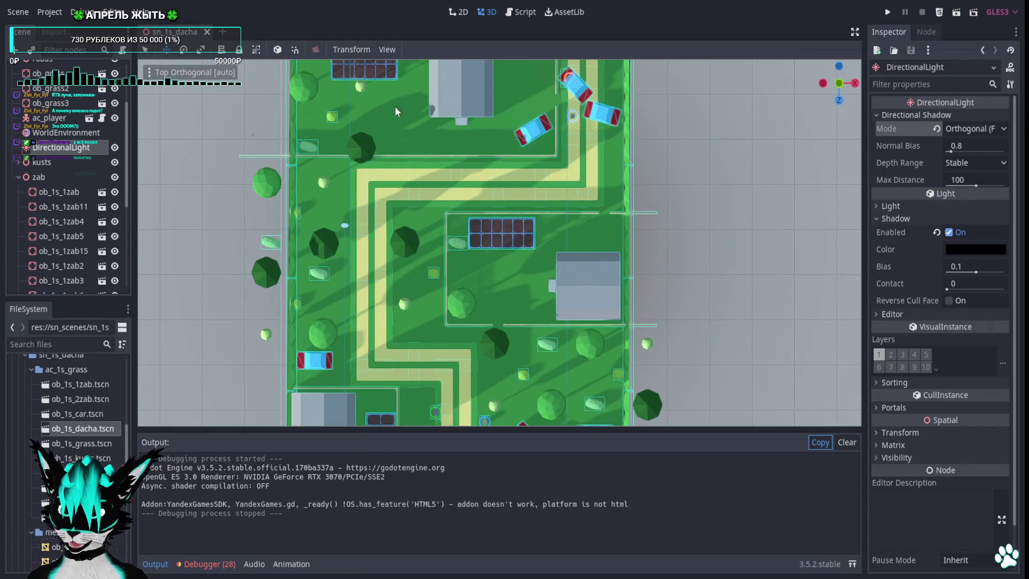
left_click(887, 13)
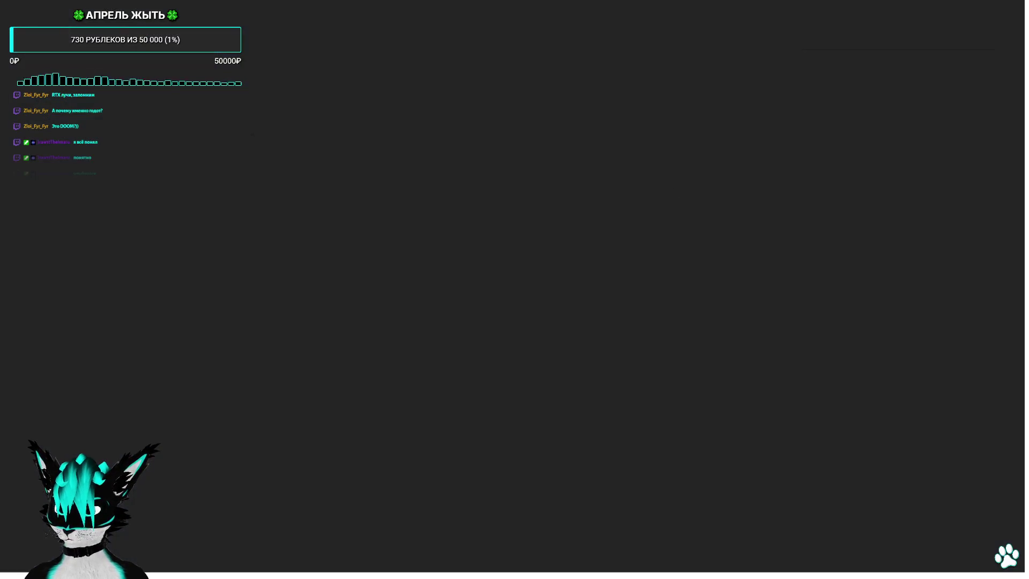
Walk the player past the fence, greenhouse bed, car and house, then end the playtest.
key("w")
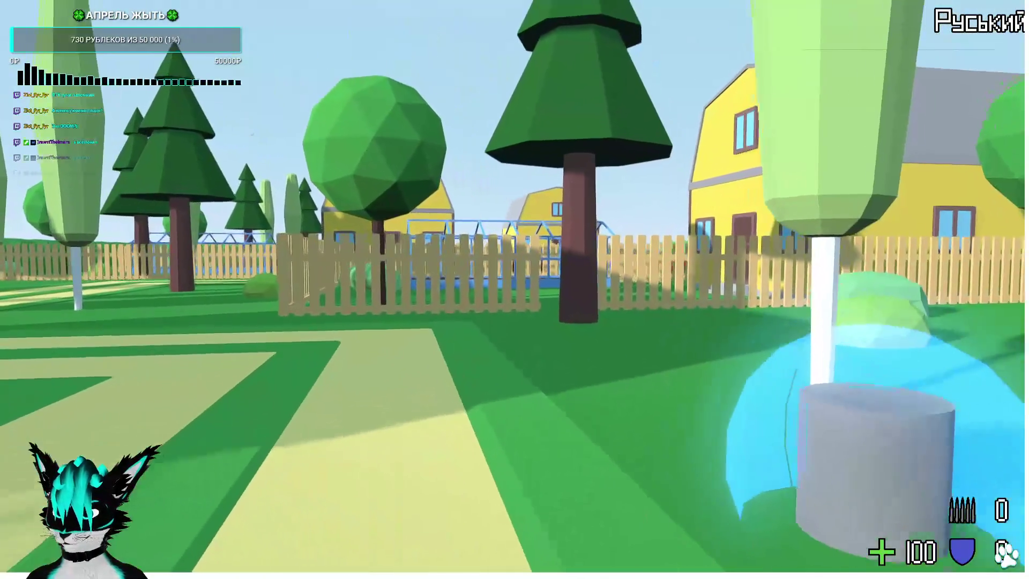
key("w")
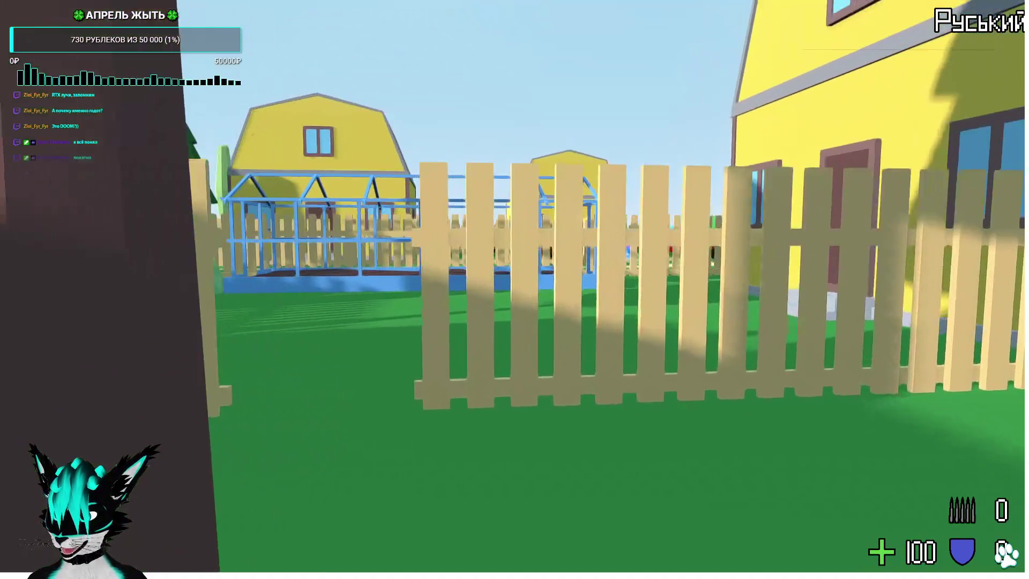
key("w")
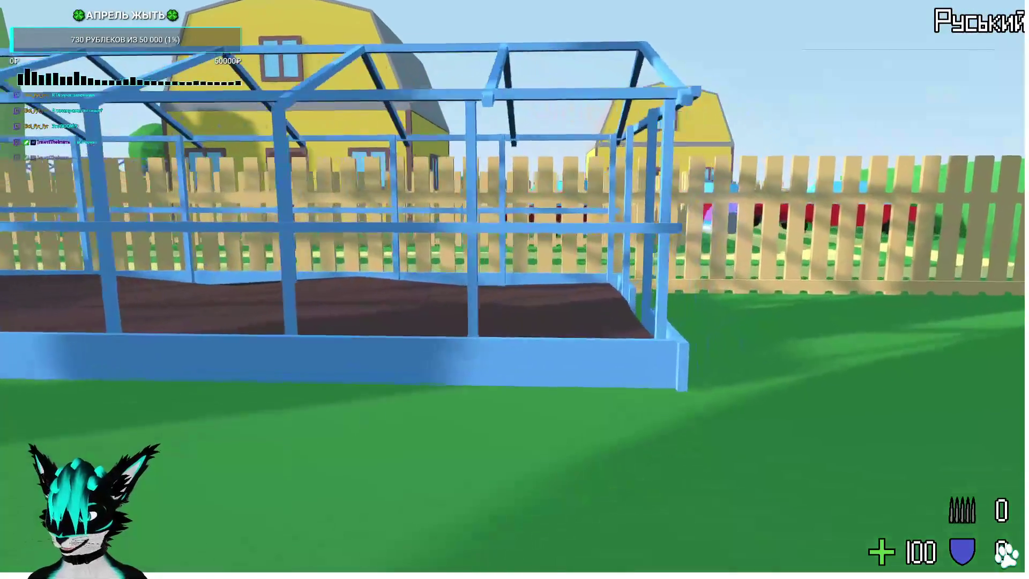
key("w")
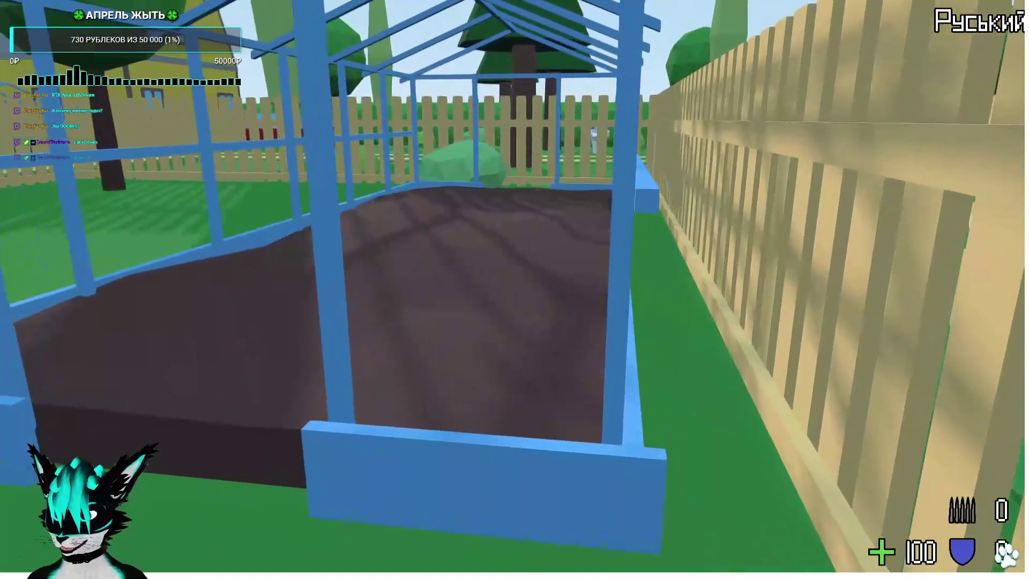
key("w")
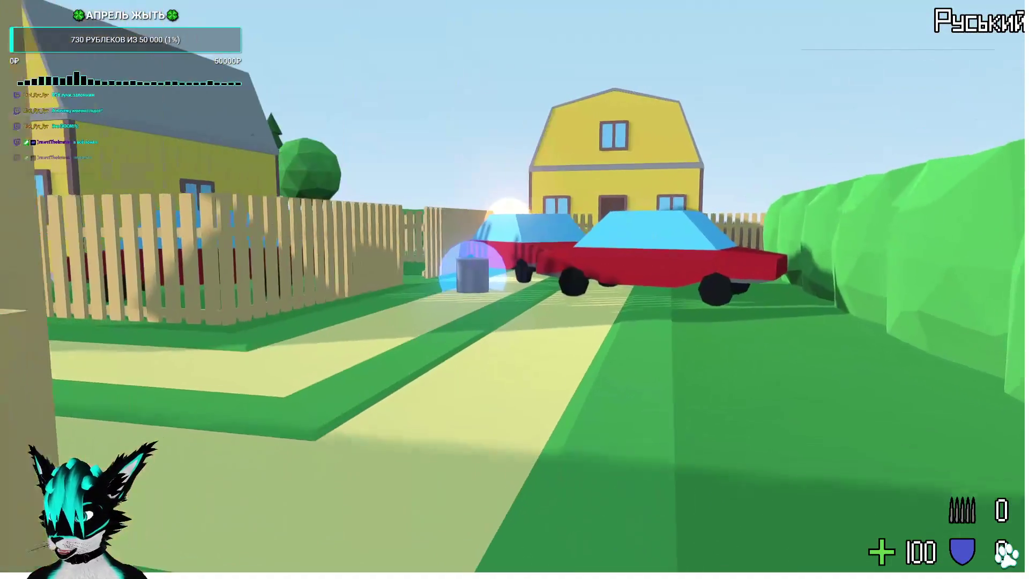
key("w")
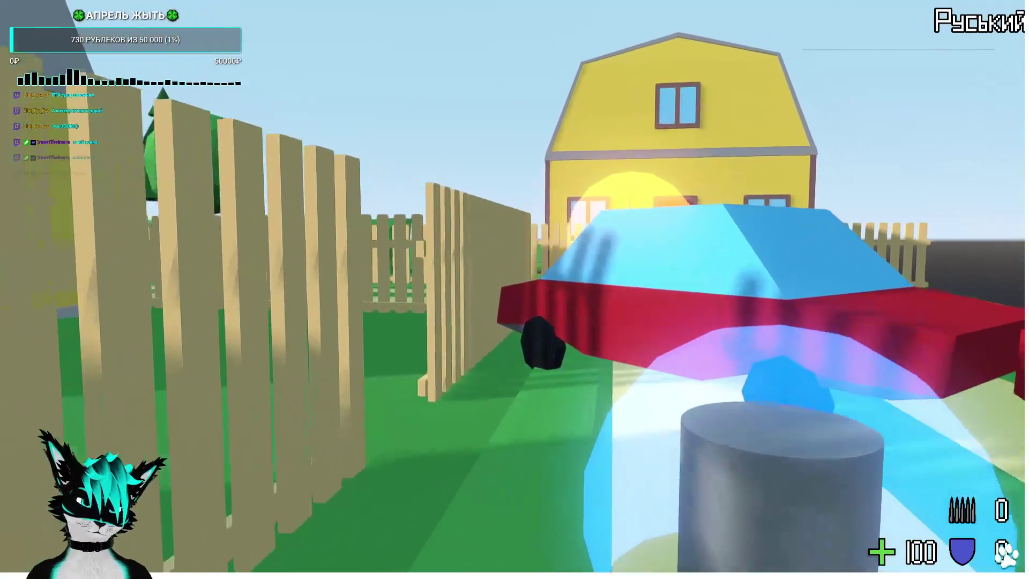
key("w")
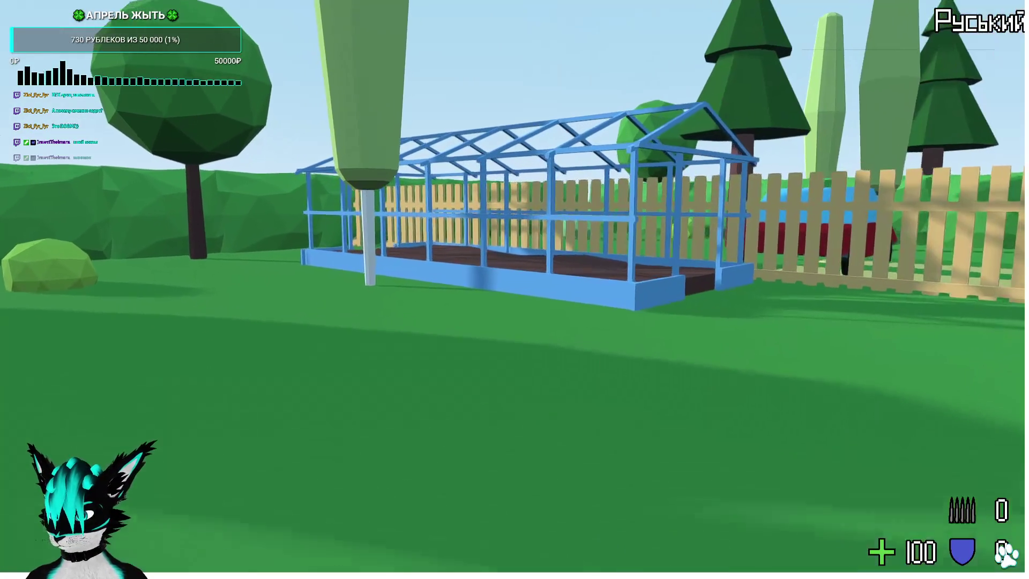
key("Escape")
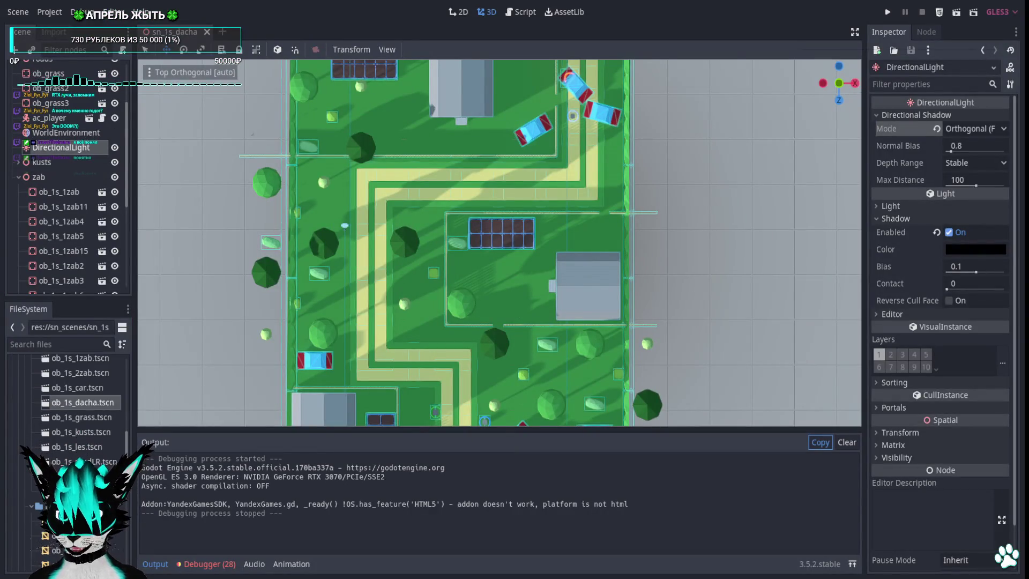
key("ctrl+Tab")
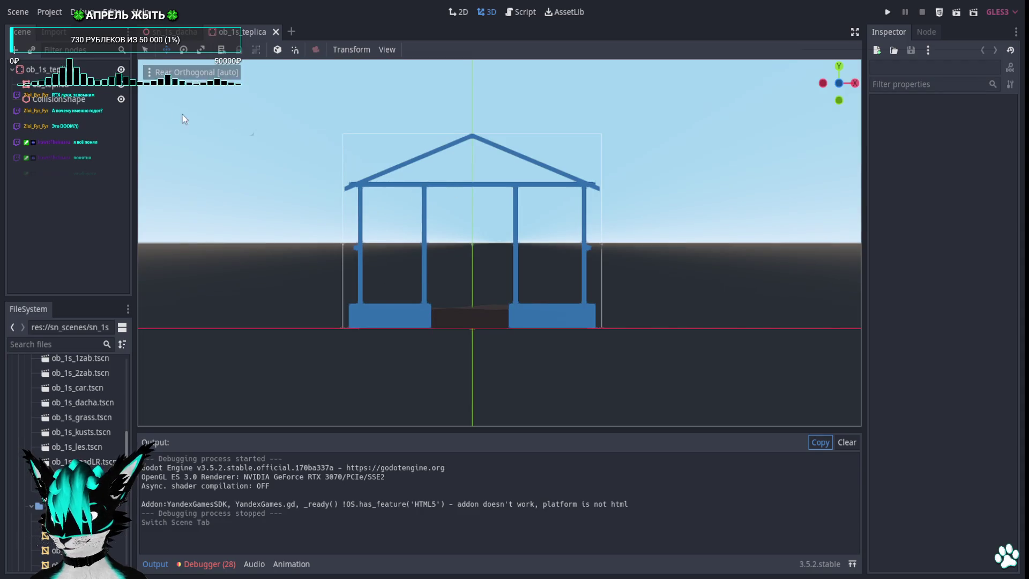
Drag the greenhouse collision box in Top view to extents 3.024 × 2 × 6.678, save, and close the scene.
left_click(59, 98)
mouse_move(508, 258)
left_mouse_down()
mouse_move(237, 232)
mouse_move(163, 255)
mouse_move(407, 264)
mouse_move(340, 258)
left_mouse_up()
scroll(163, 255, "down", 5)
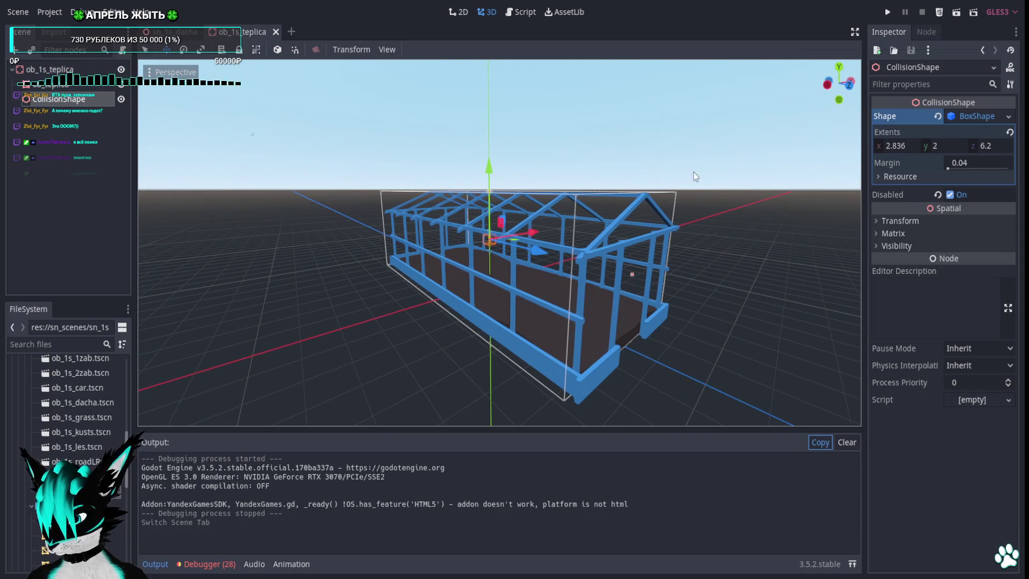
key("KP_7")
scroll(734, 188, "down", 2)
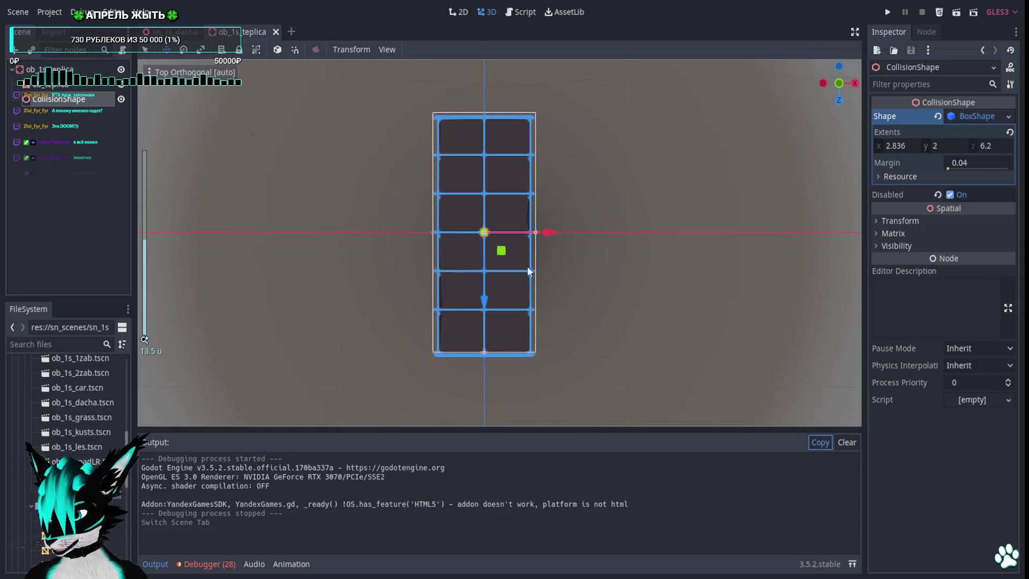
left_click_drag(484, 352, 481, 361)
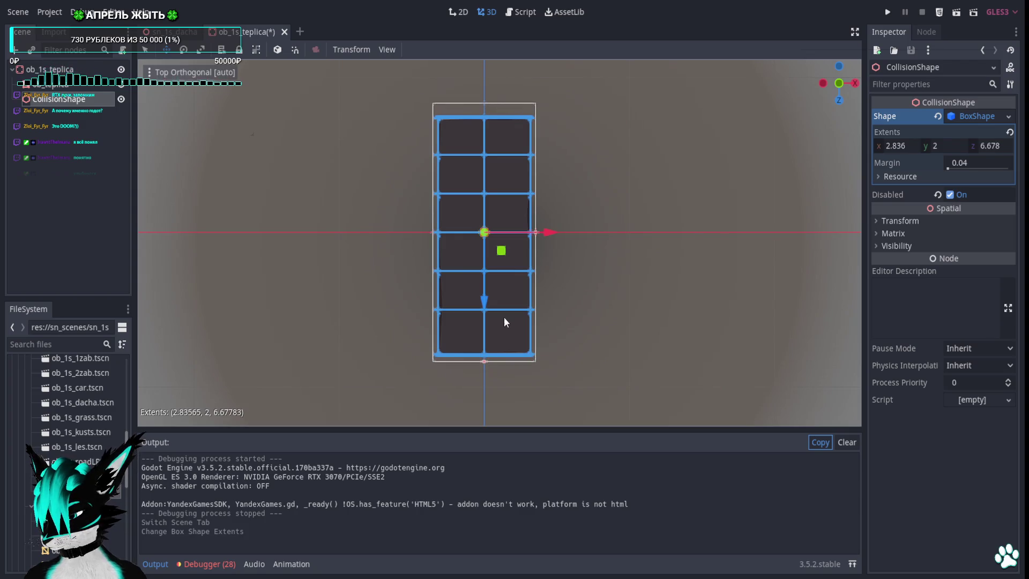
left_click_drag(535, 232, 539, 232)
key("ctrl+s")
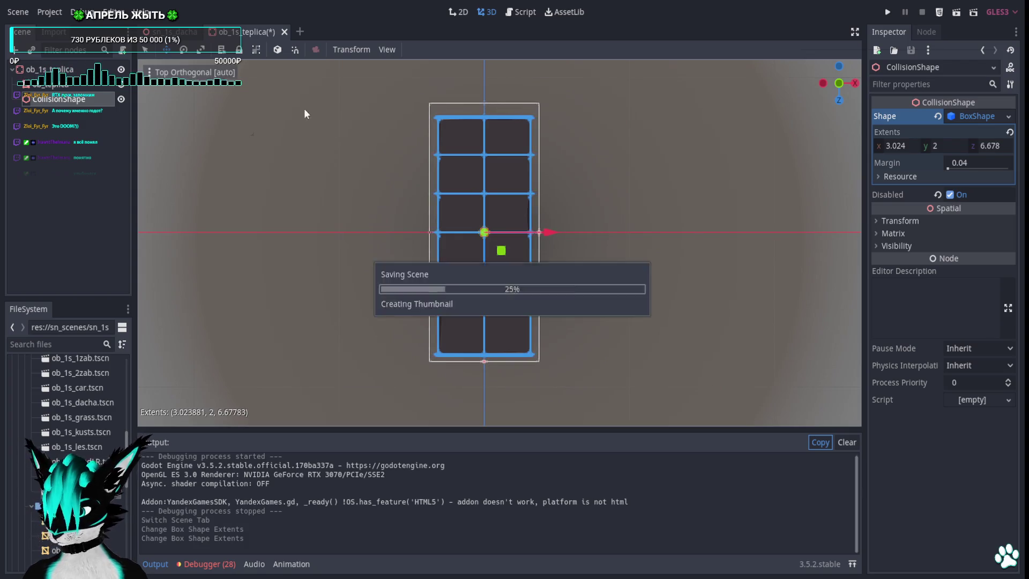
left_click(284, 32)
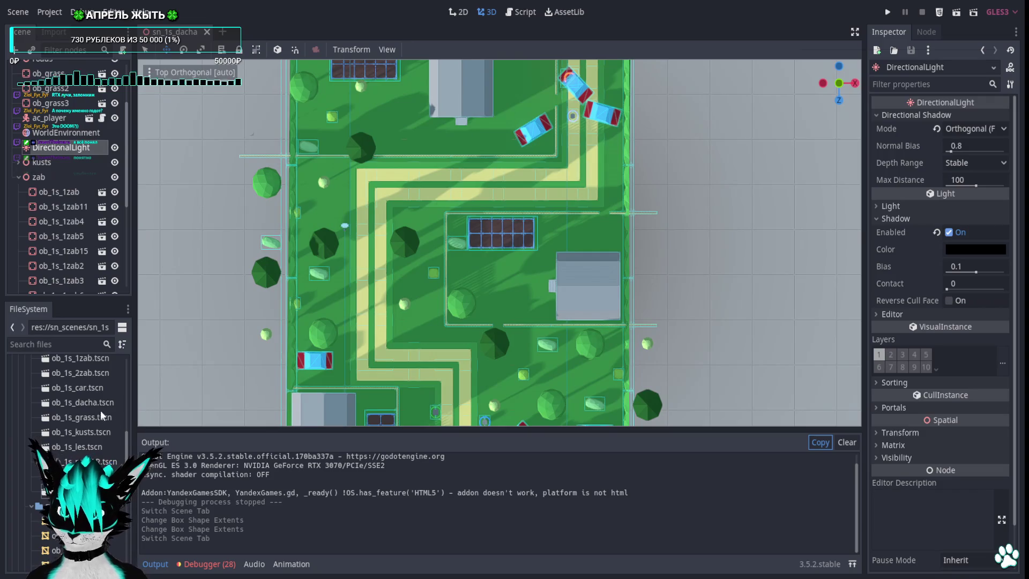
In ob_1s_dacha, widen and lengthen the house collision box to about 6.54 × 6 × 6.46, then run the level.
double_click(98, 402)
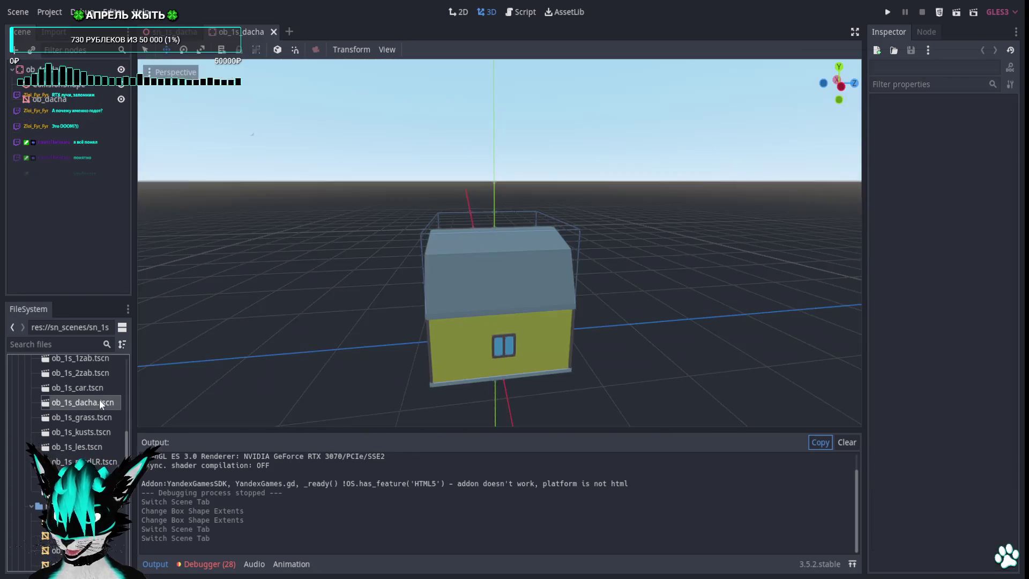
left_click(81, 88)
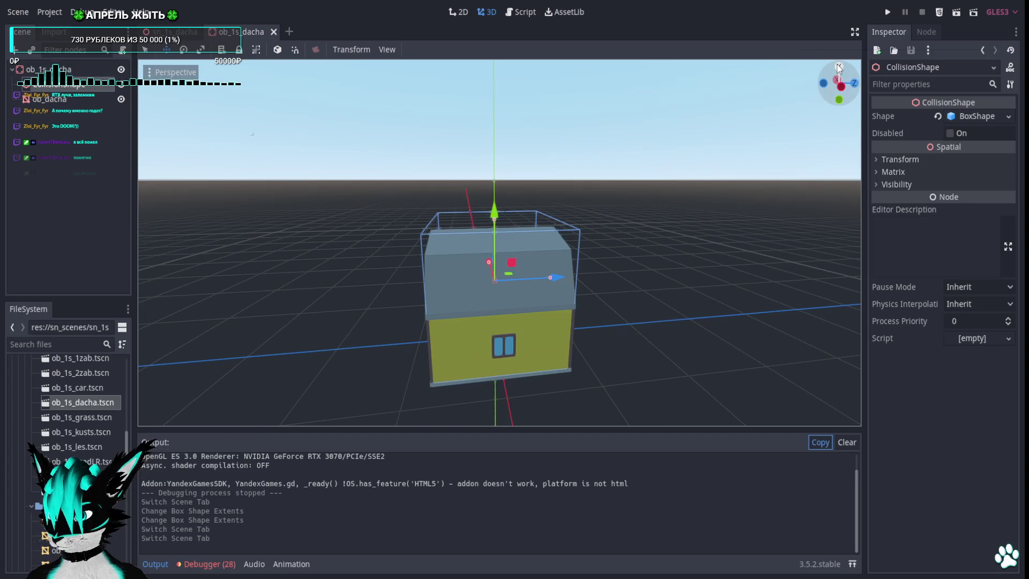
left_click(839, 68)
scroll(532, 248, "up", 4)
left_click_drag(495, 335, 494, 342)
left_click_drag(594, 234, 600, 233)
left_click(886, 11)
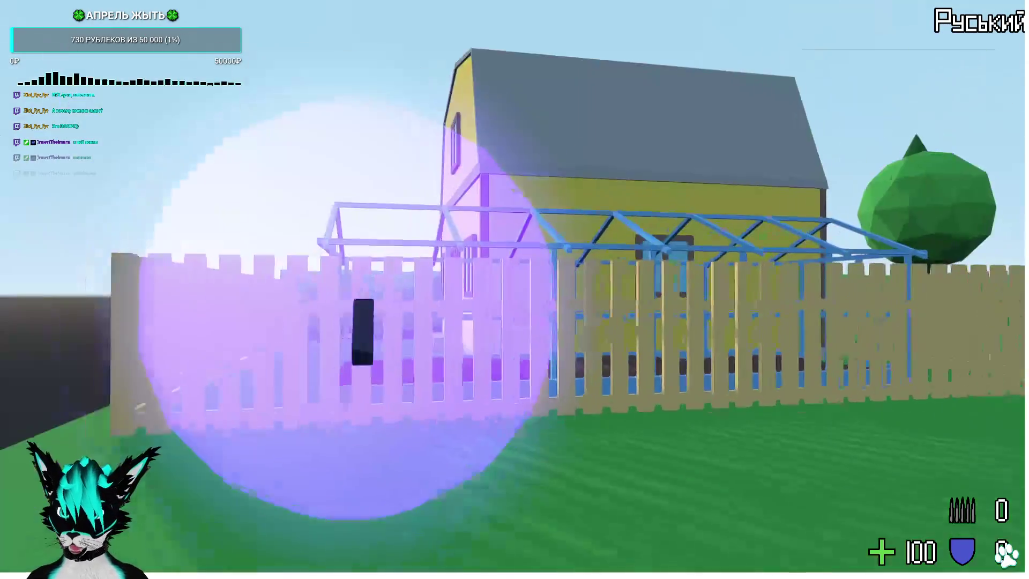
Grab the gun at the purple sphere, cross the greenhouse floor, walk the house wall, then quit with F8.
key("w")
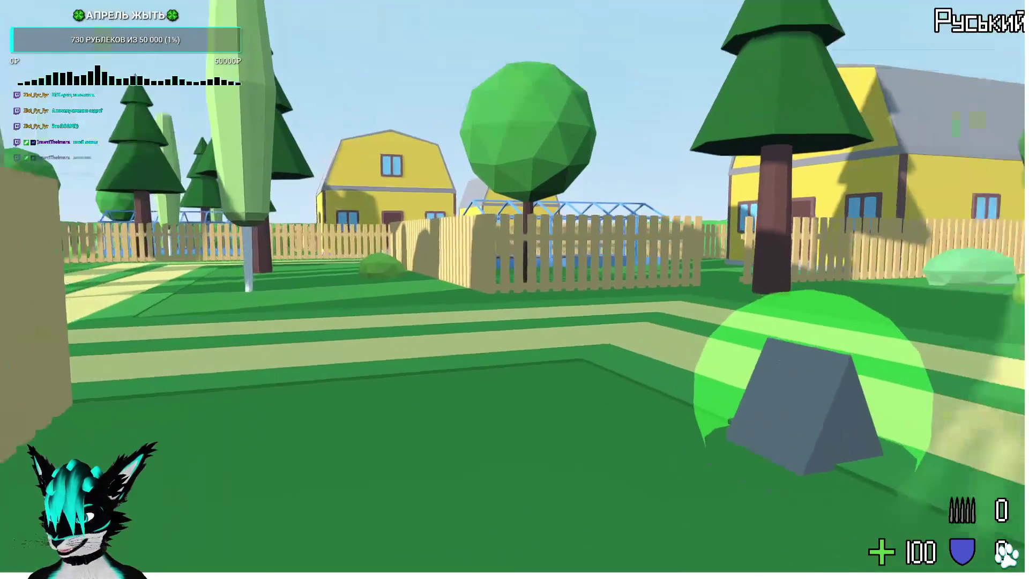
key("w")
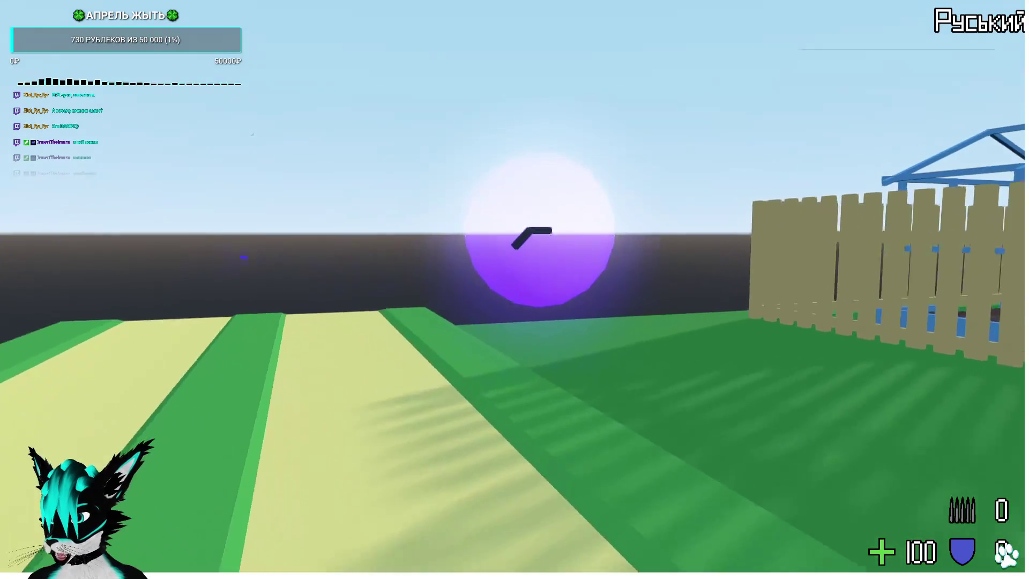
key("w")
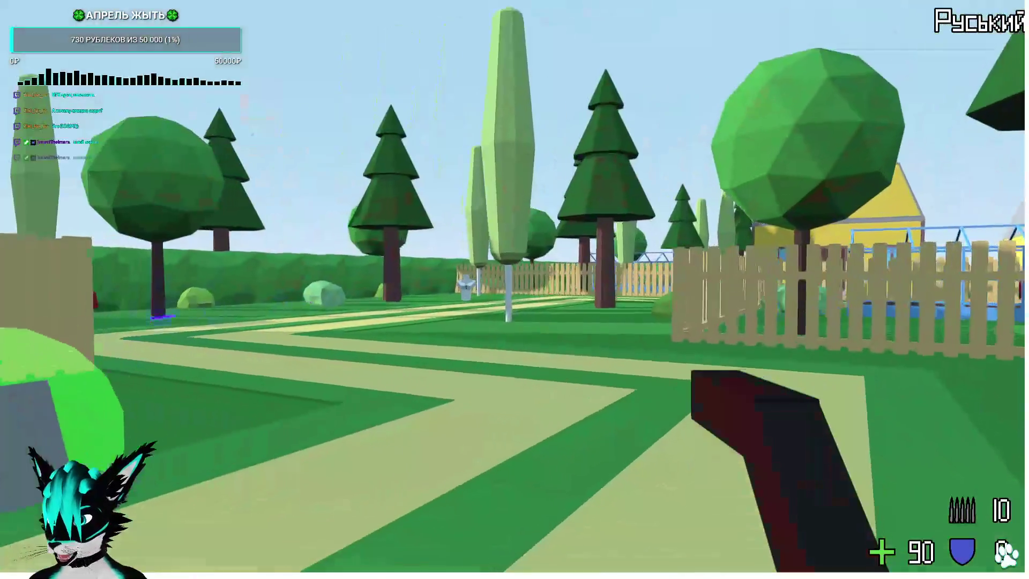
key("w")
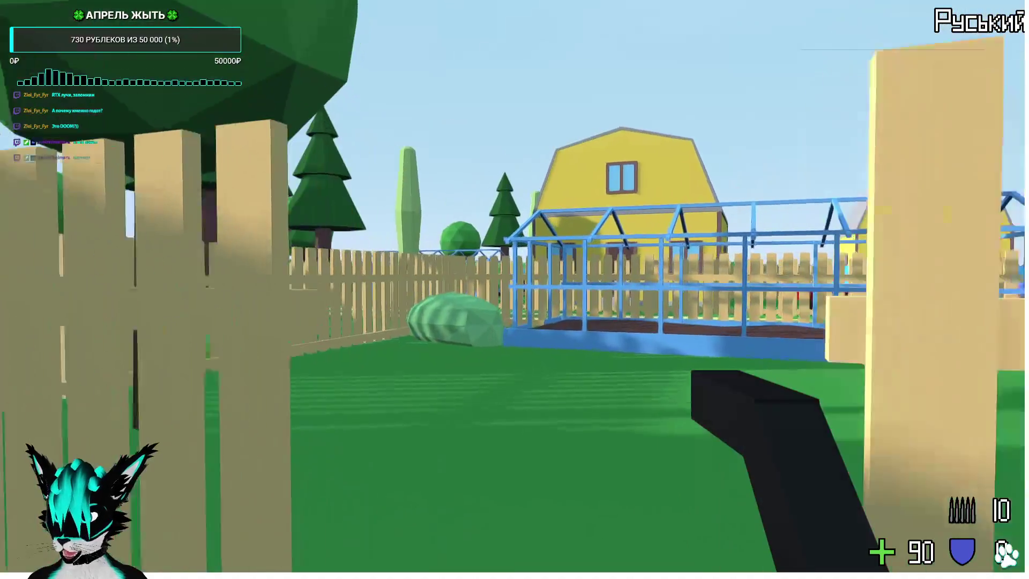
key("w")
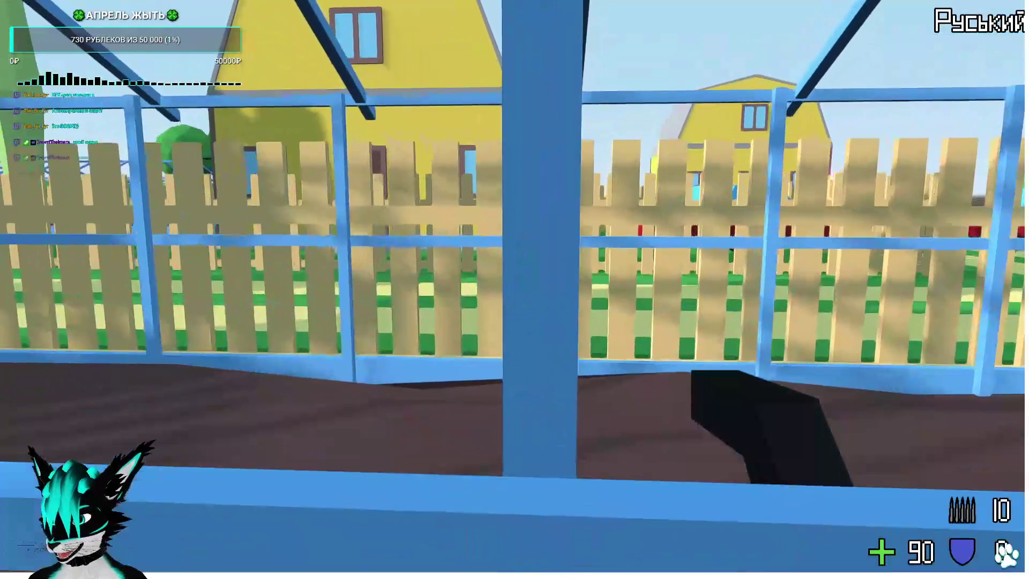
key("w")
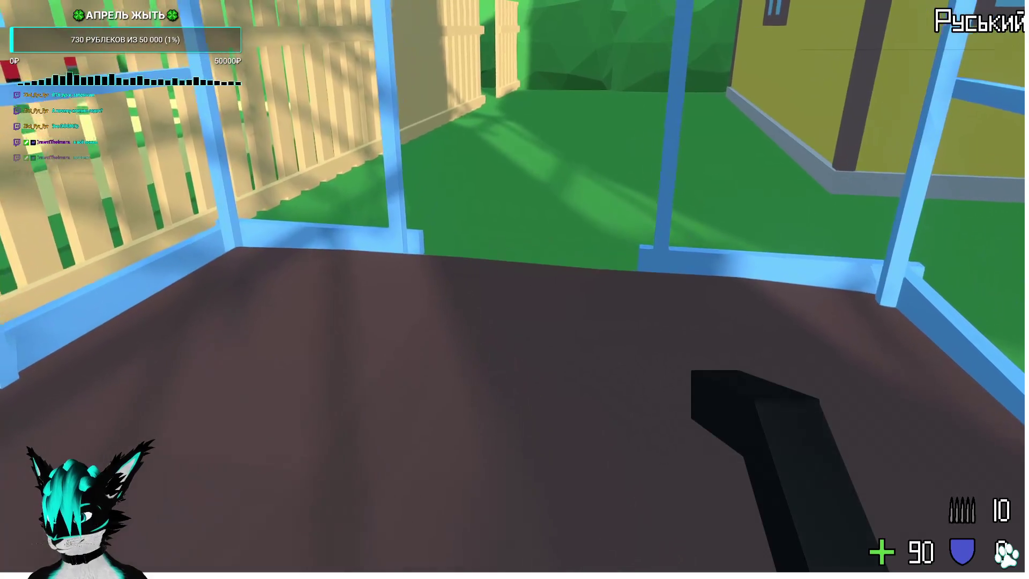
key("w")
key("w")
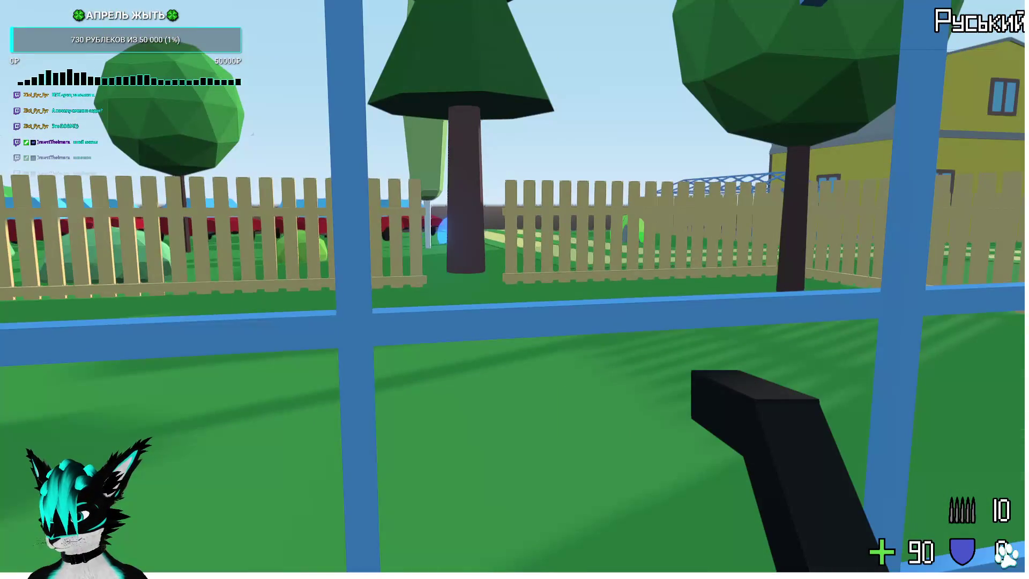
key("w")
key("w")
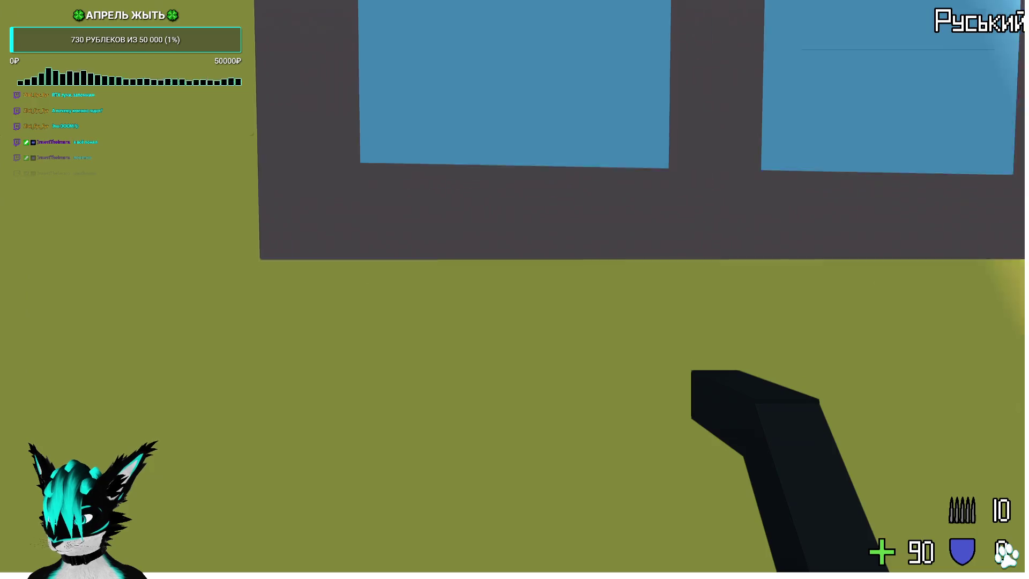
key("w")
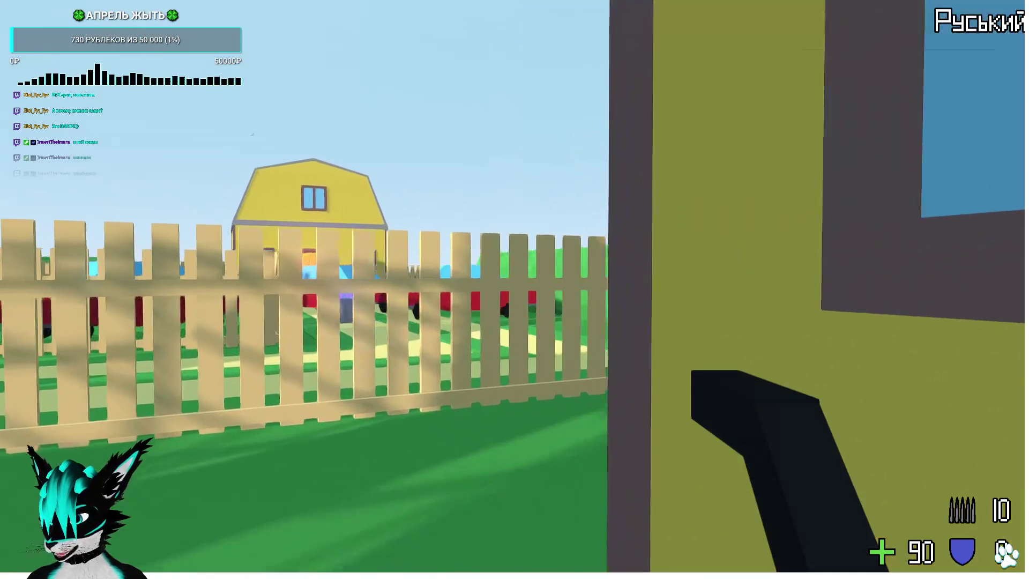
key("w")
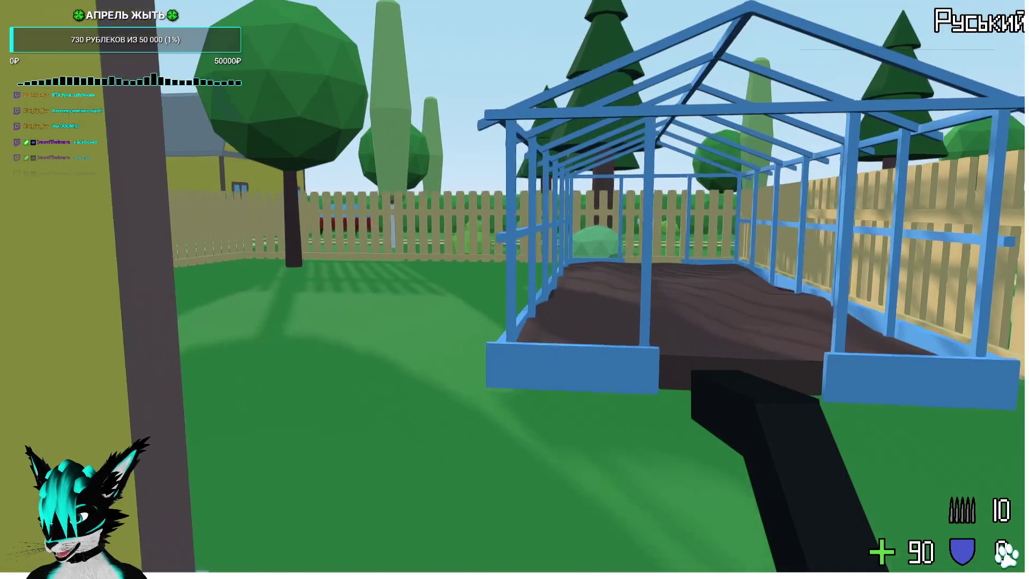
key("F8")
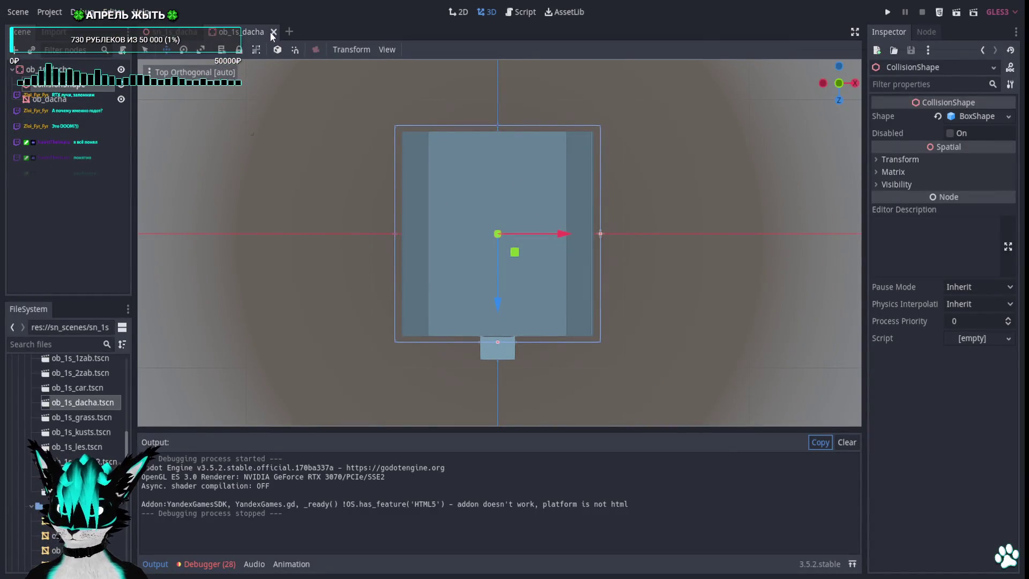
Close the house scene and open the greenhouse's own scene from the level.
left_click(275, 33)
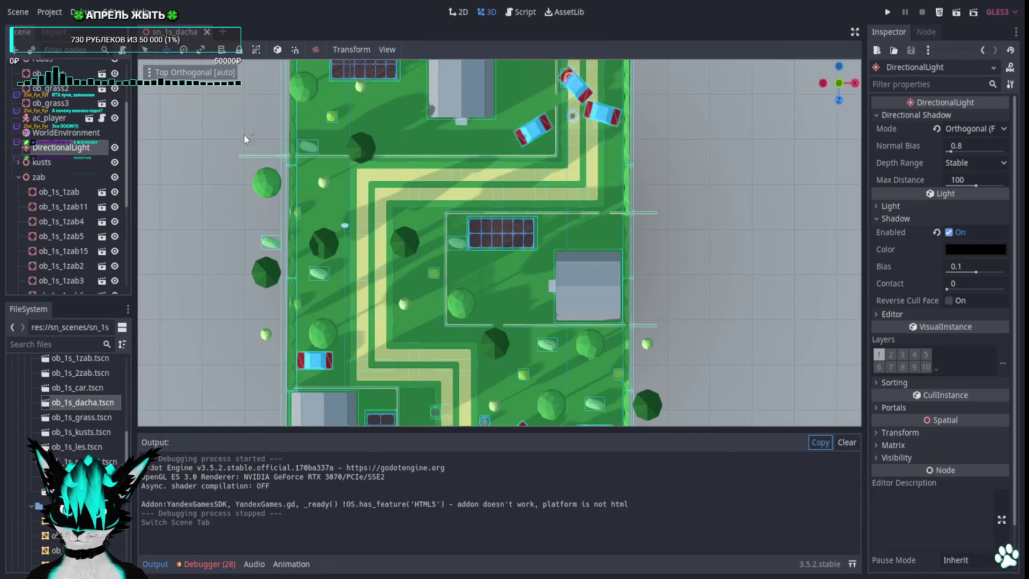
left_click(506, 239)
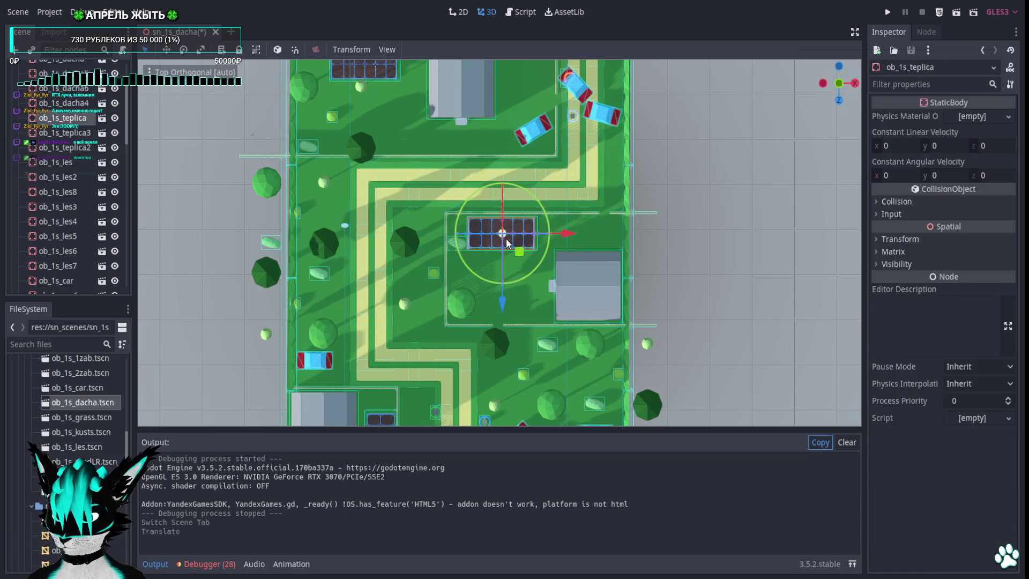
scroll(509, 242, "up", 4)
scroll(508, 242, "up", 4)
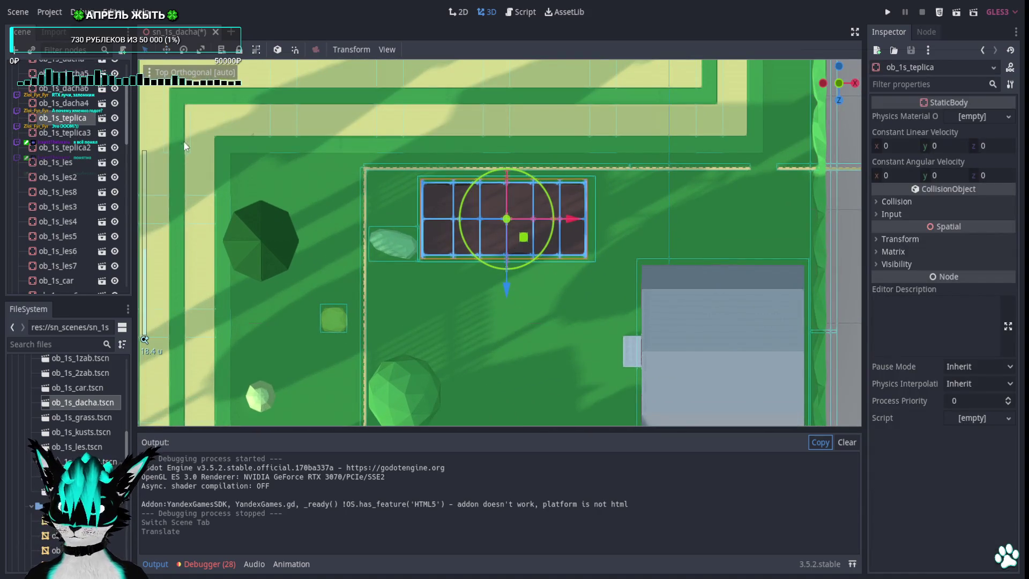
left_click(102, 119)
Inspect the greenhouse's collision shape, mesh and root body from a side view, then close it.
left_click(60, 99)
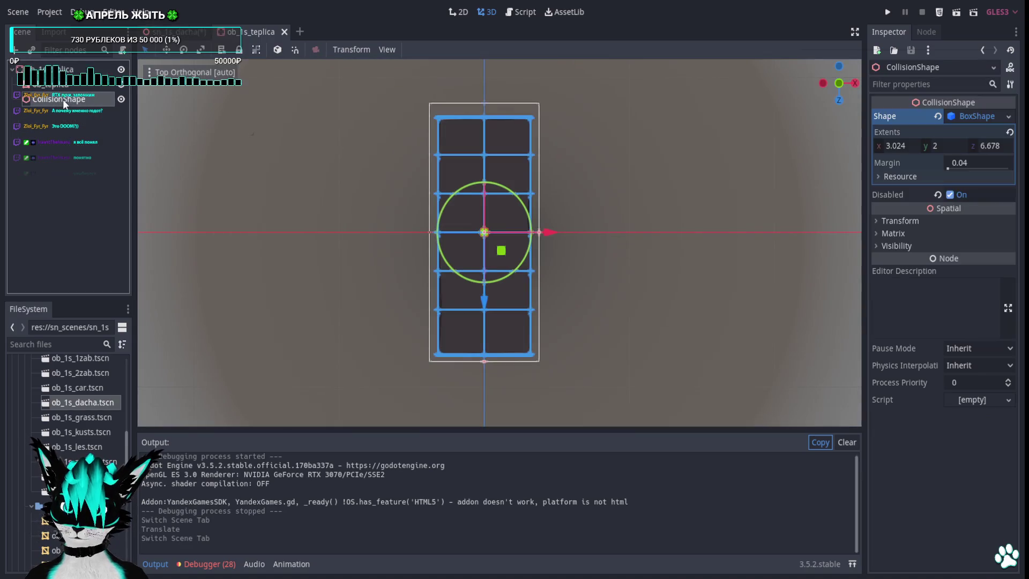
left_click(54, 84)
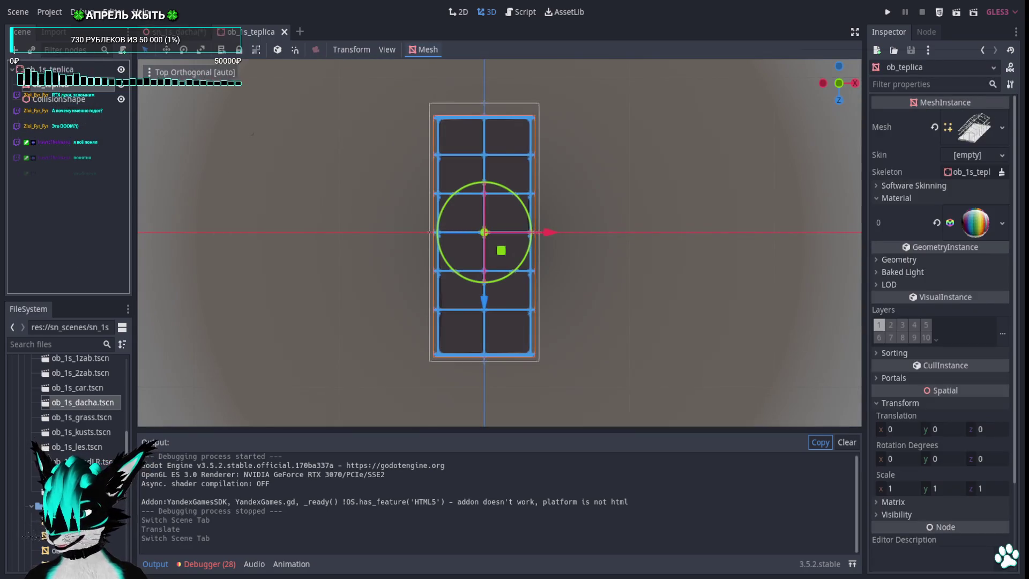
left_click(54, 69)
left_click(58, 85)
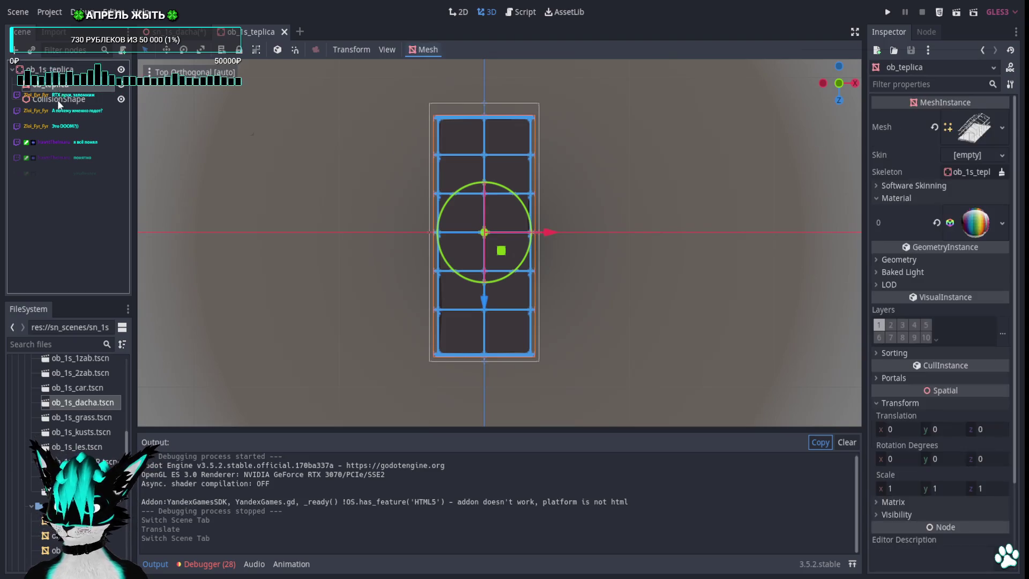
left_click(57, 100)
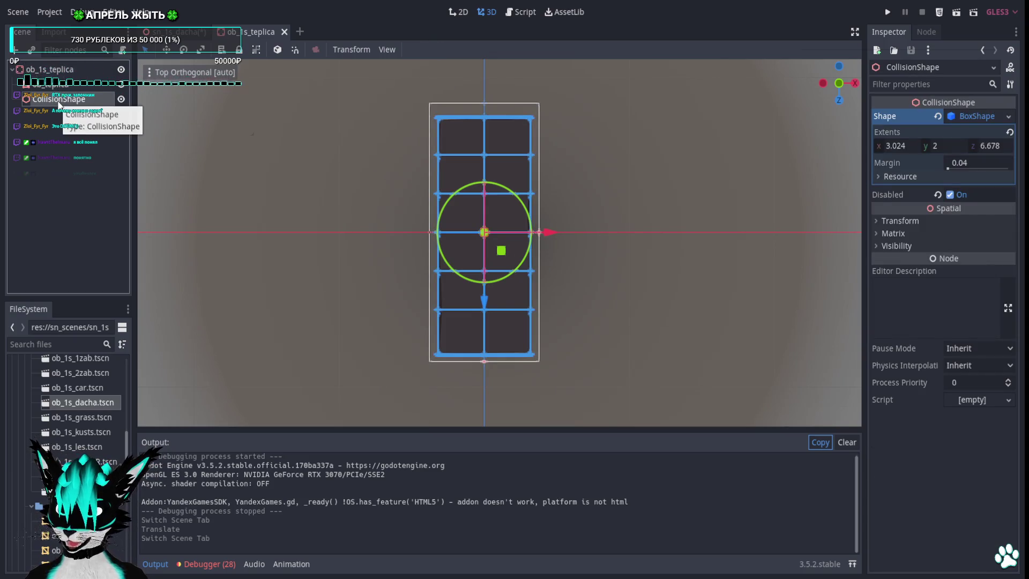
mouse_move(498, 257)
left_mouse_down()
mouse_move(509, 230)
mouse_move(503, 86)
mouse_move(269, 101)
left_mouse_up()
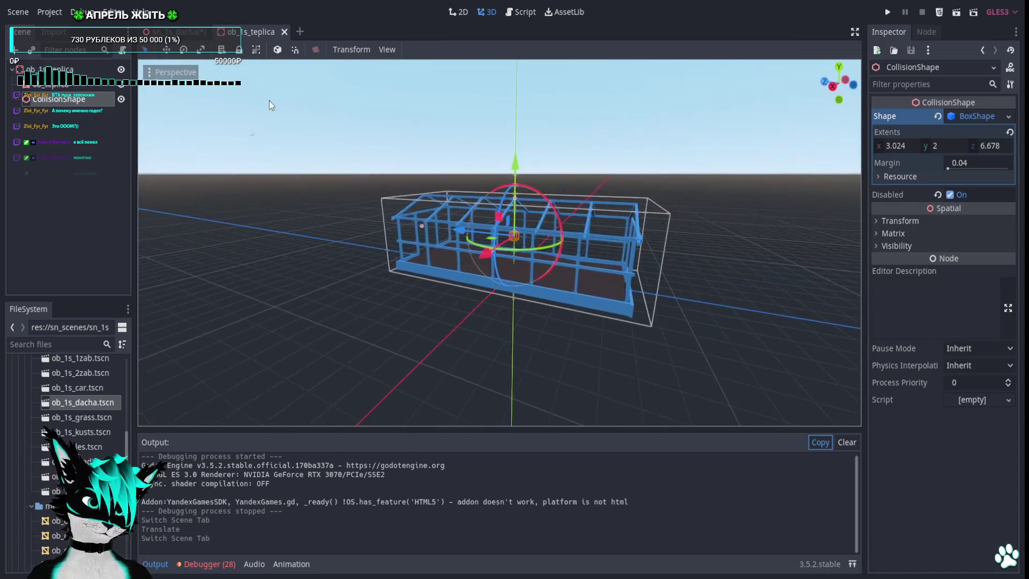
left_click(284, 31)
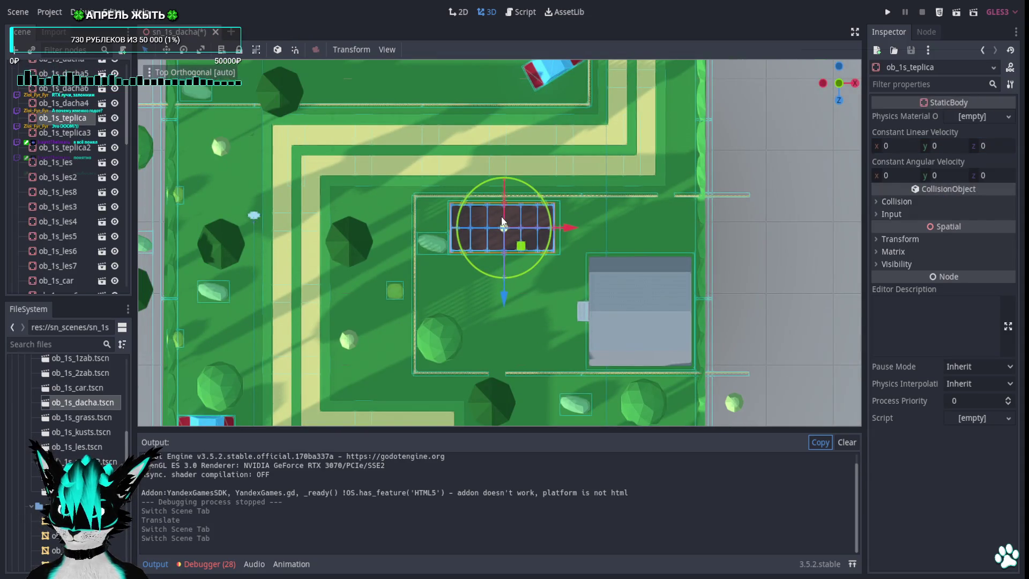
Open the greenhouse scene and inspect its collision shape transform and mesh.
scroll(502, 221, "down", 3)
mouse_move(475, 160)
left_mouse_down()
mouse_move(485, 317)
mouse_move(446, 108)
left_mouse_up()
scroll(485, 317, "down", 2)
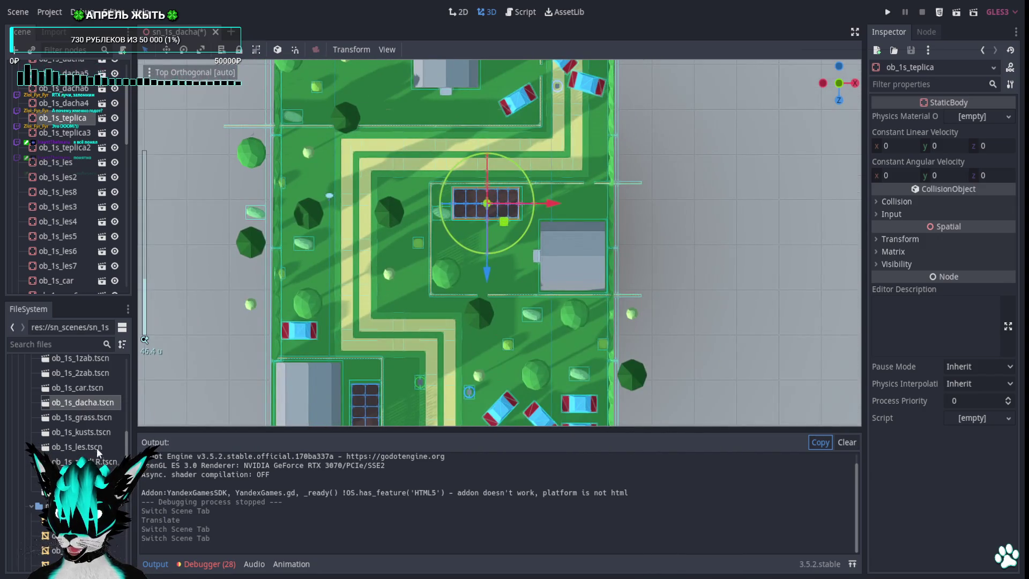
left_click(102, 118)
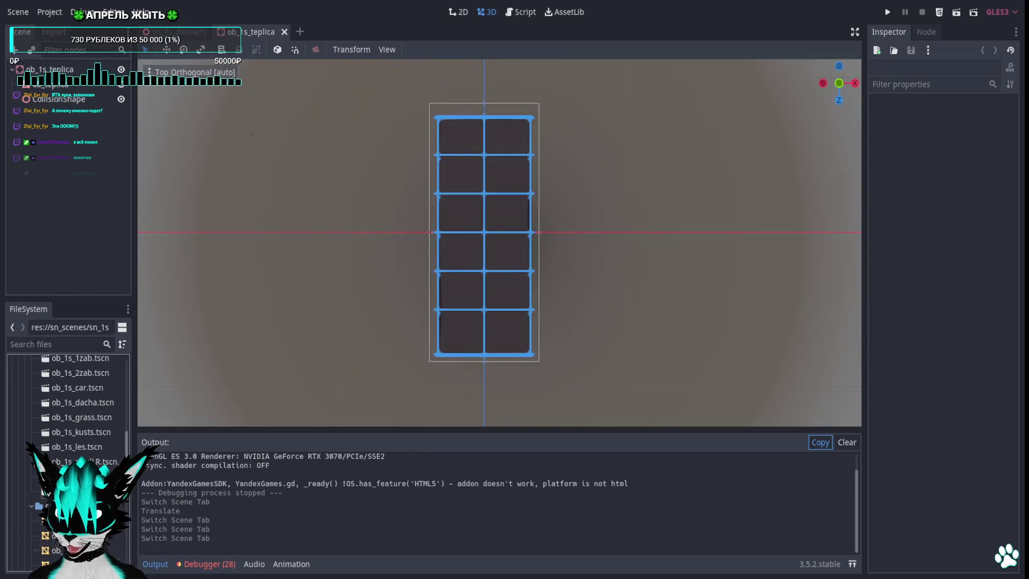
left_click(70, 102)
left_click(876, 220)
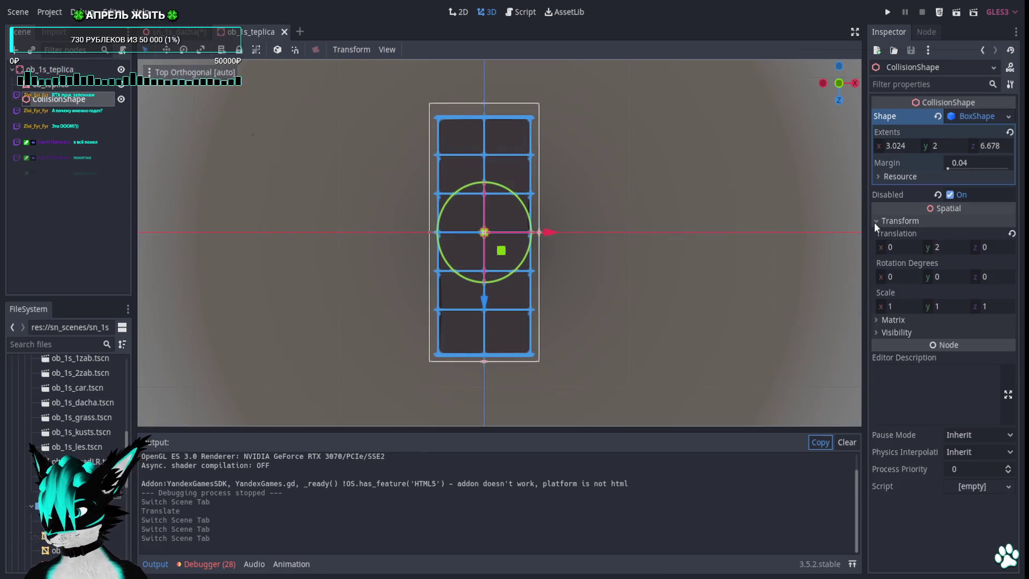
left_click(50, 84)
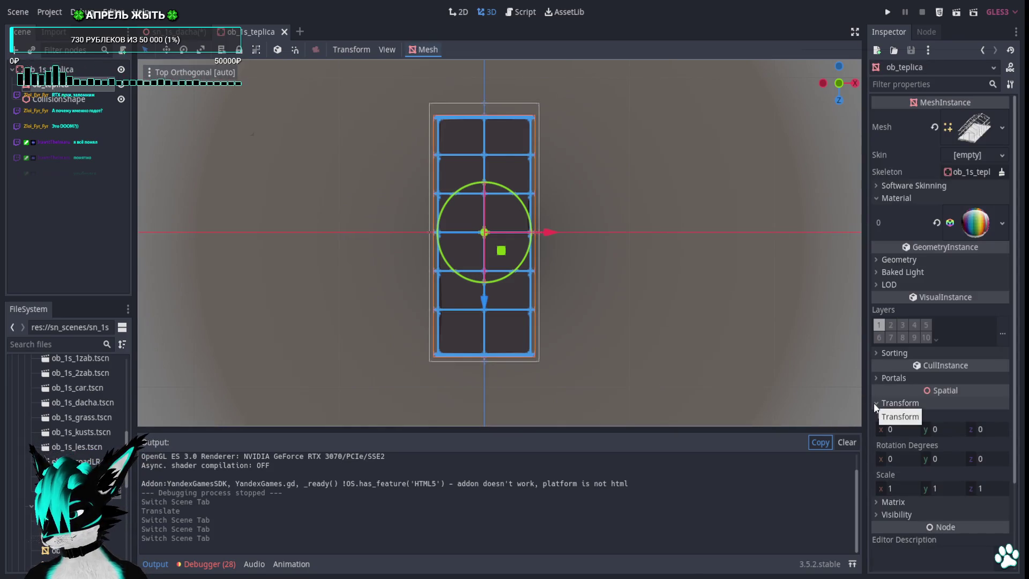
View the greenhouse from a tilted angle, then close its scene and run the level.
left_click_drag(549, 246, 524, 134)
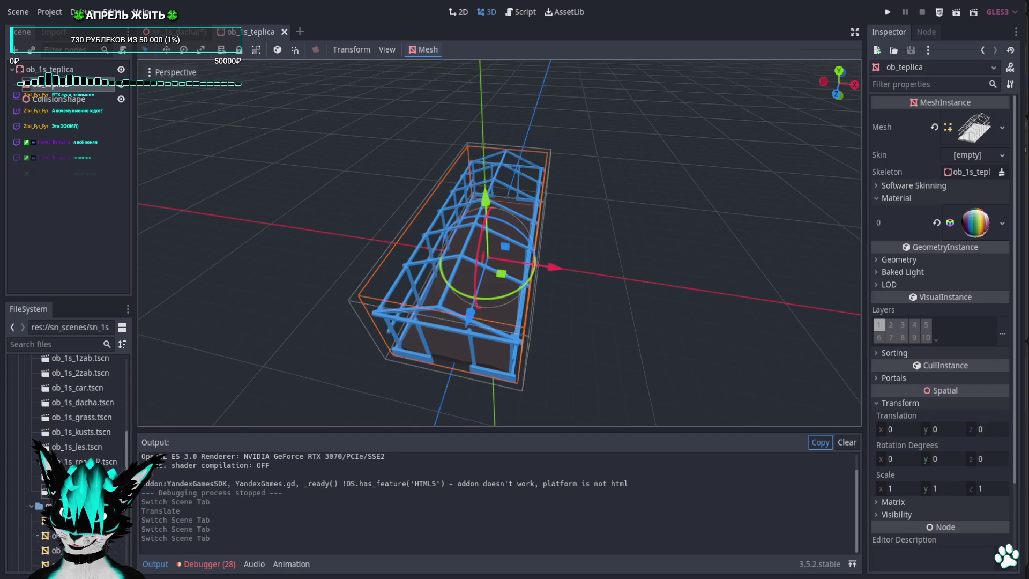
left_click(284, 32)
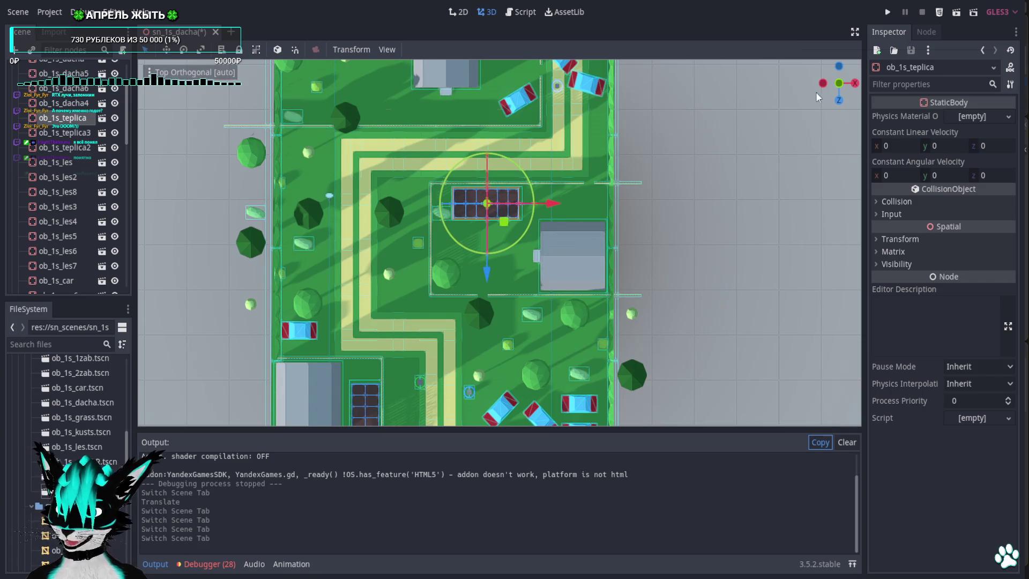
left_click(887, 12)
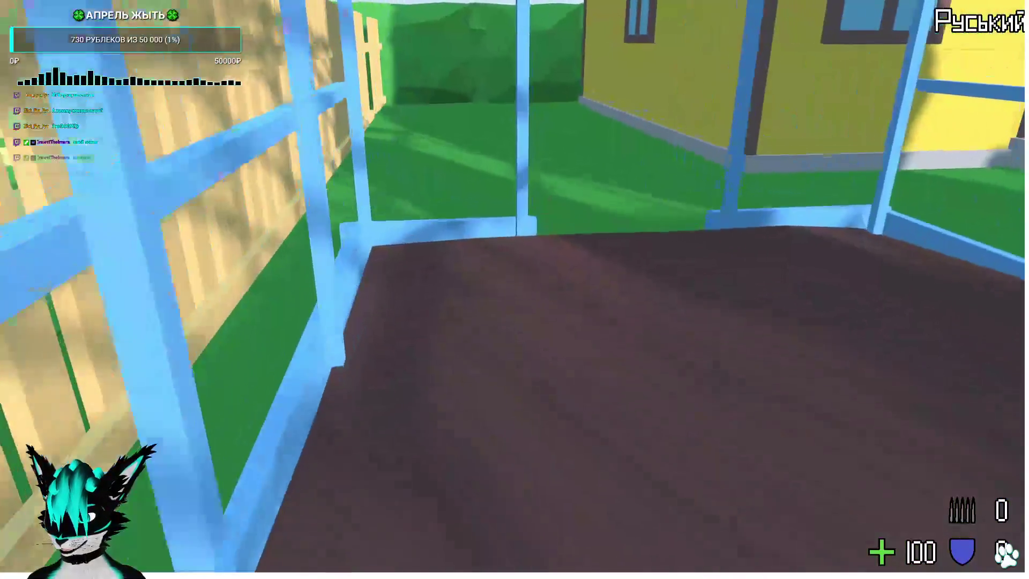
Walk the player along the fence into the greenhouse, then stop the game.
key("w")
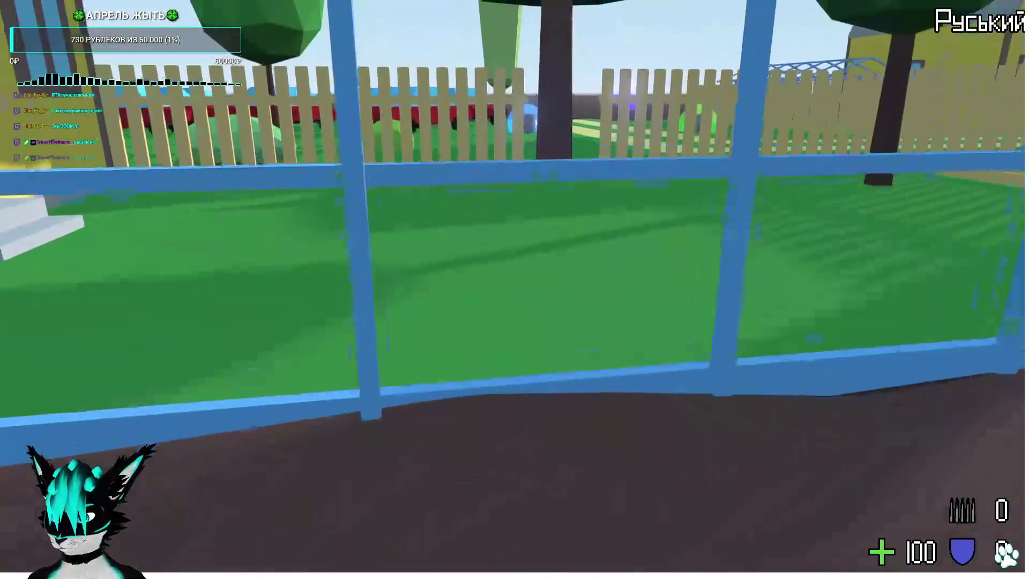
key("w")
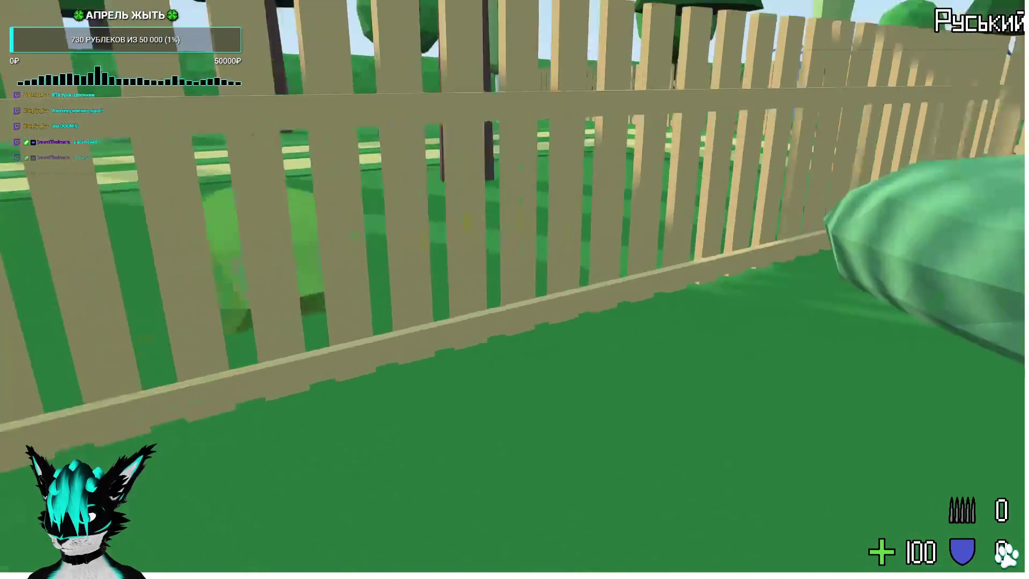
key("w")
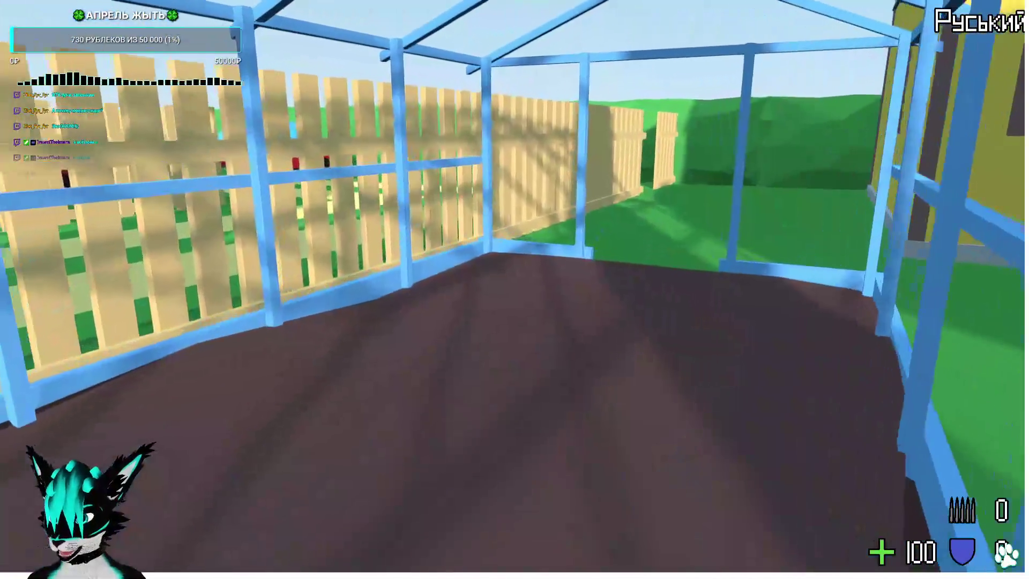
key("Escape")
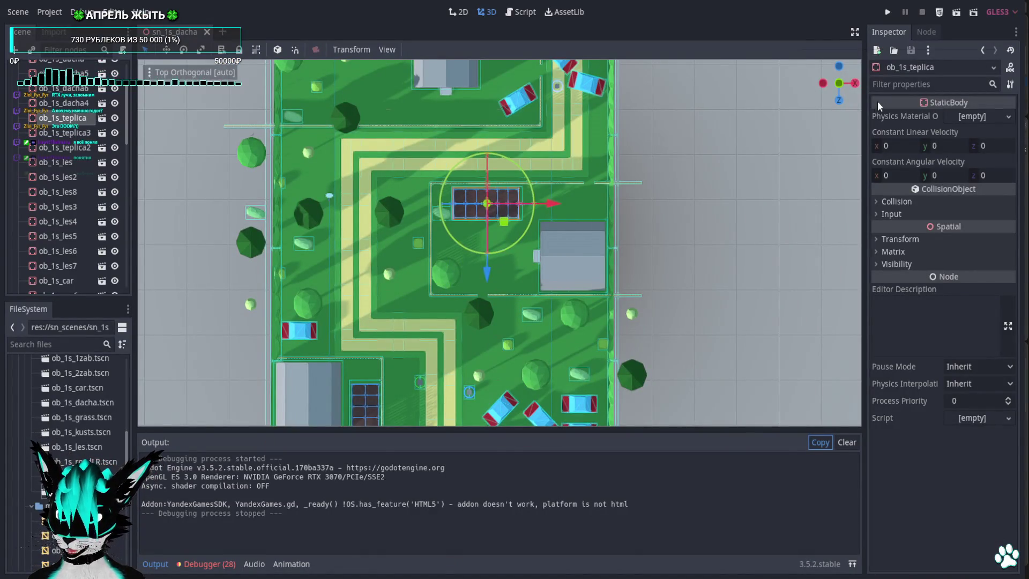
Re-enable the greenhouse's collision shape by unchecking Disabled, then run the project with F5.
left_click(101, 118)
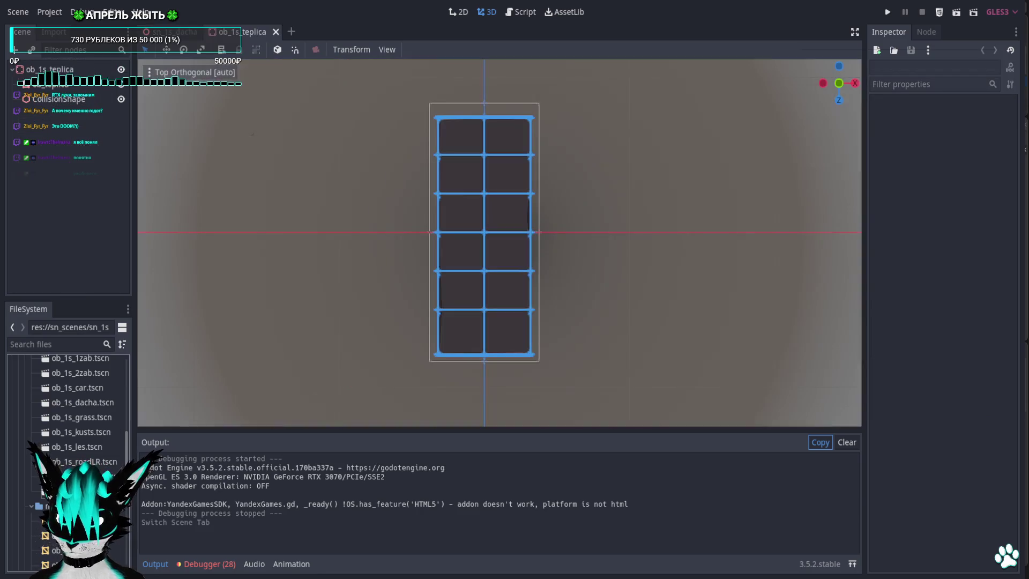
left_click(59, 98)
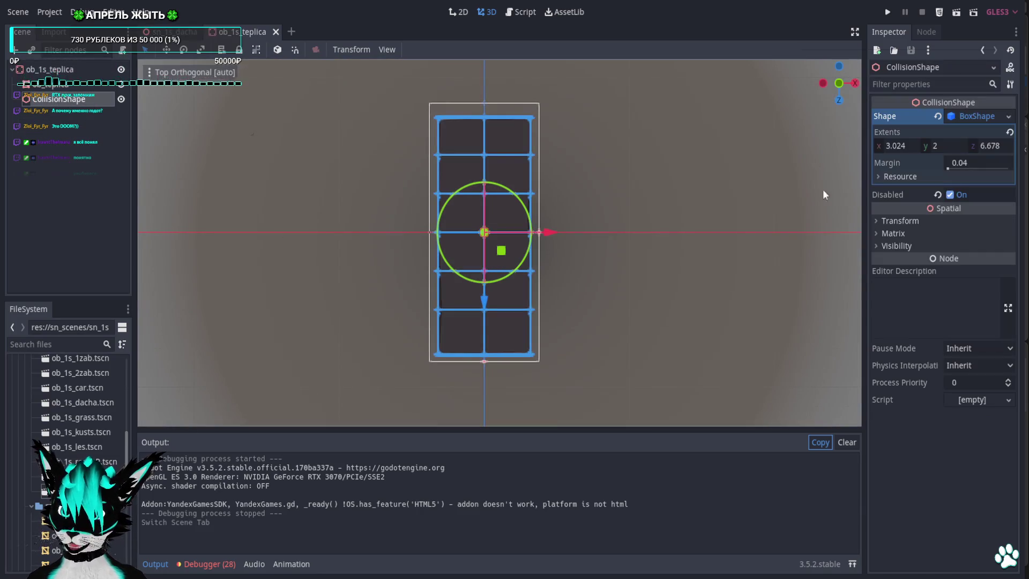
left_click(949, 194)
key("F5")
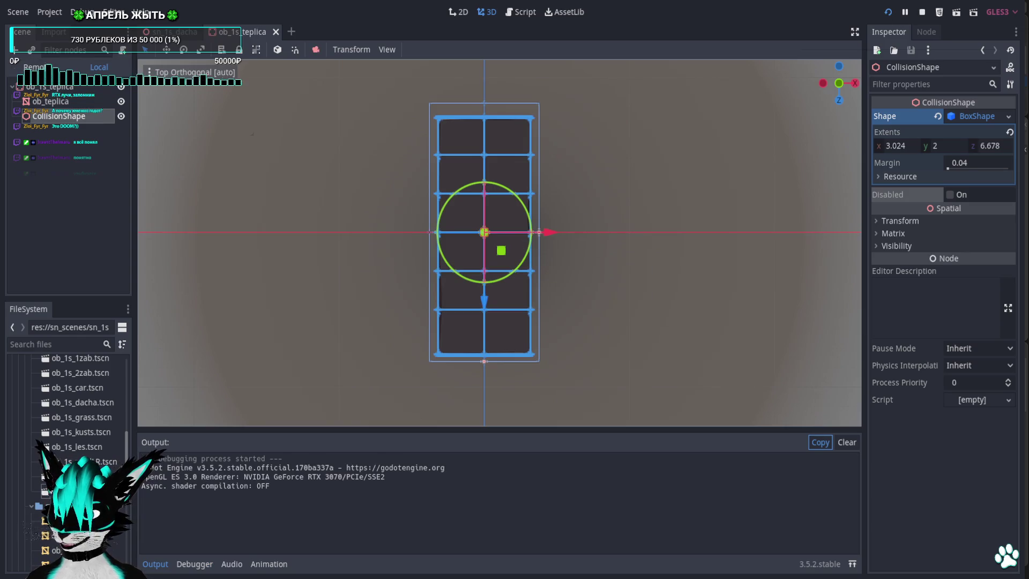
Collect the ammo pickup, walk past the fence into the greenhouse frame, then stop with F8.
key("w")
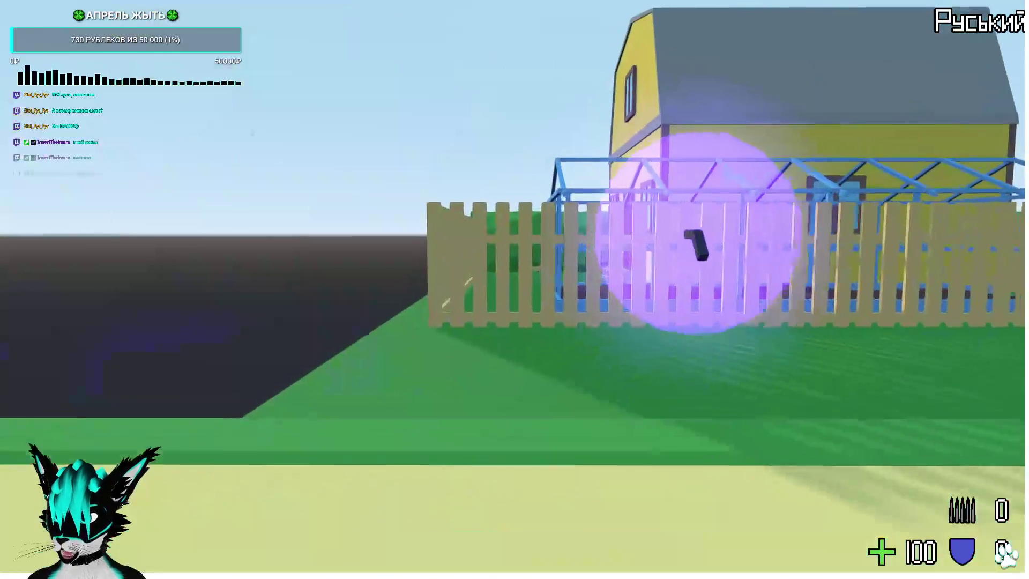
key("w")
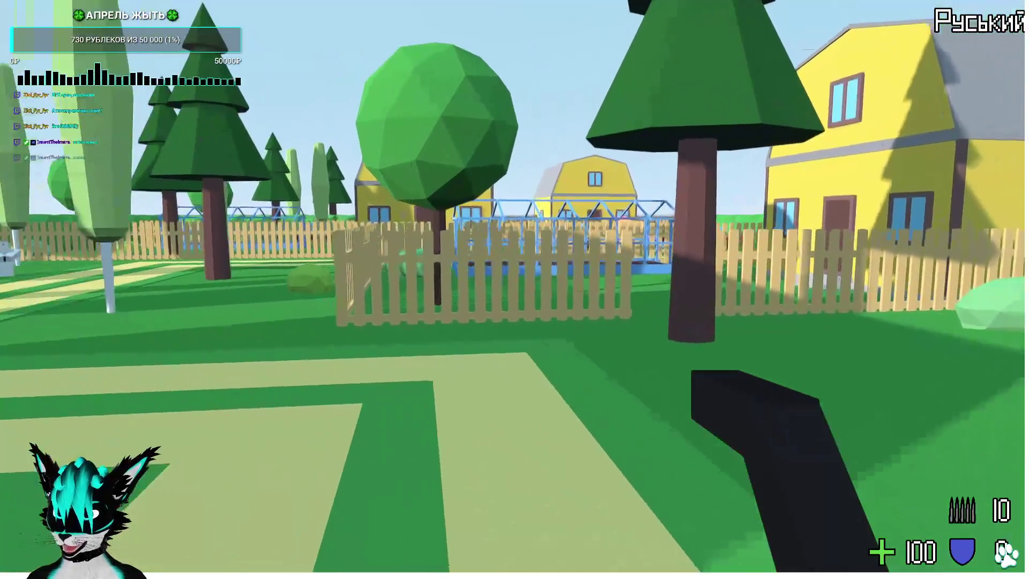
key("w")
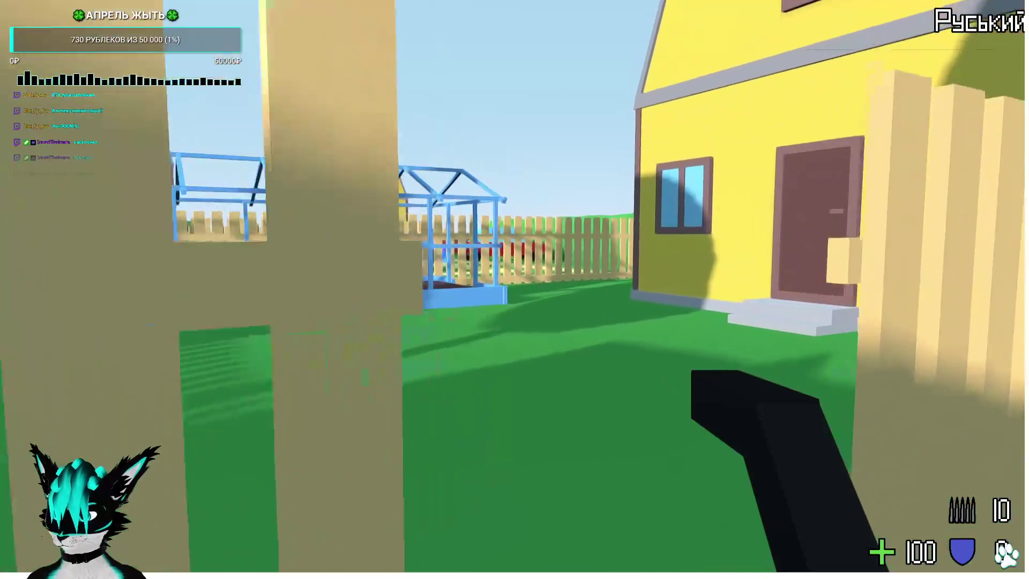
key("w")
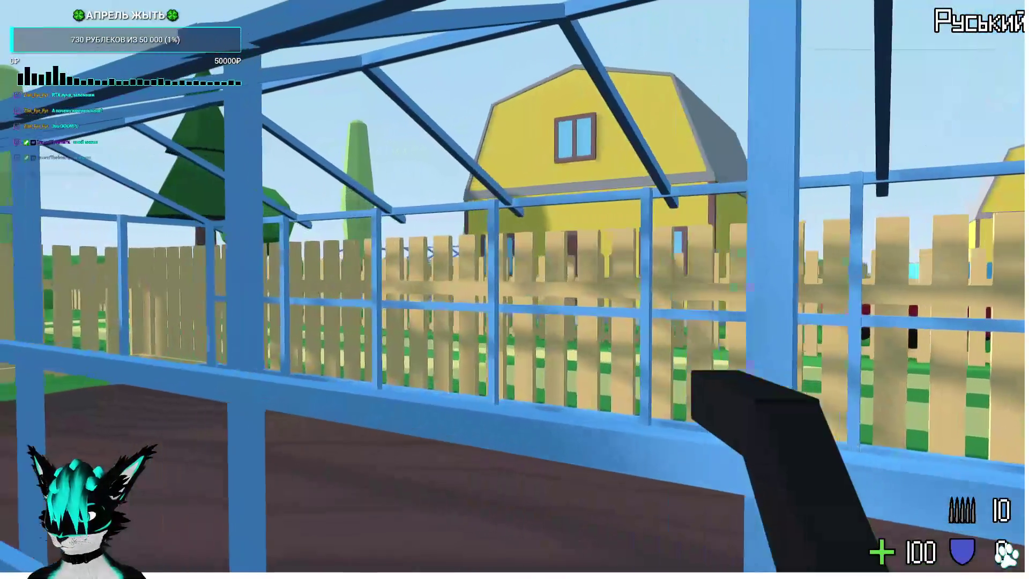
key("F8")
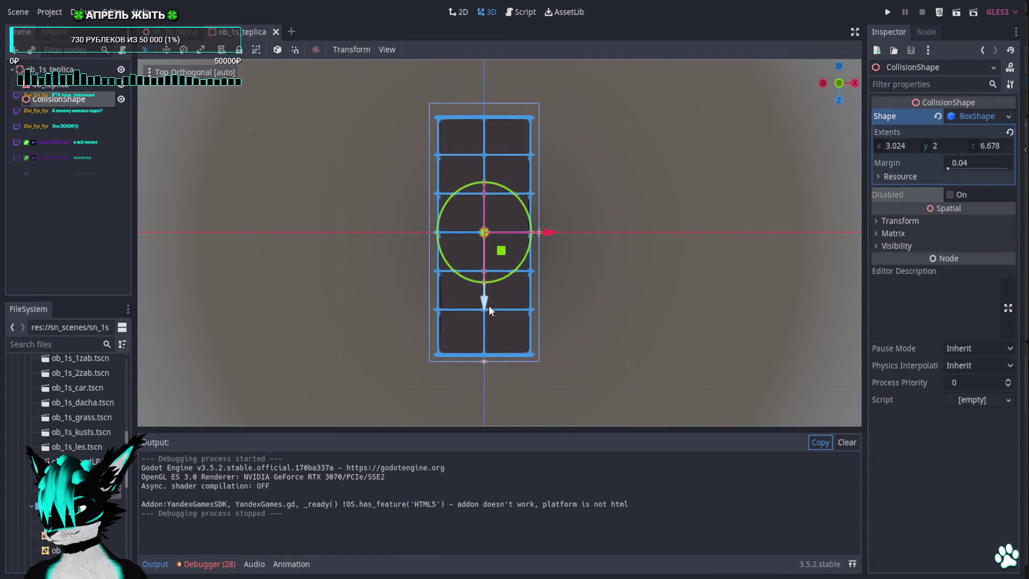
Open ac_player.tscn, check its upper and lower collision shapes, then close the player and greenhouse scenes.
scroll(57, 399, "up", 10)
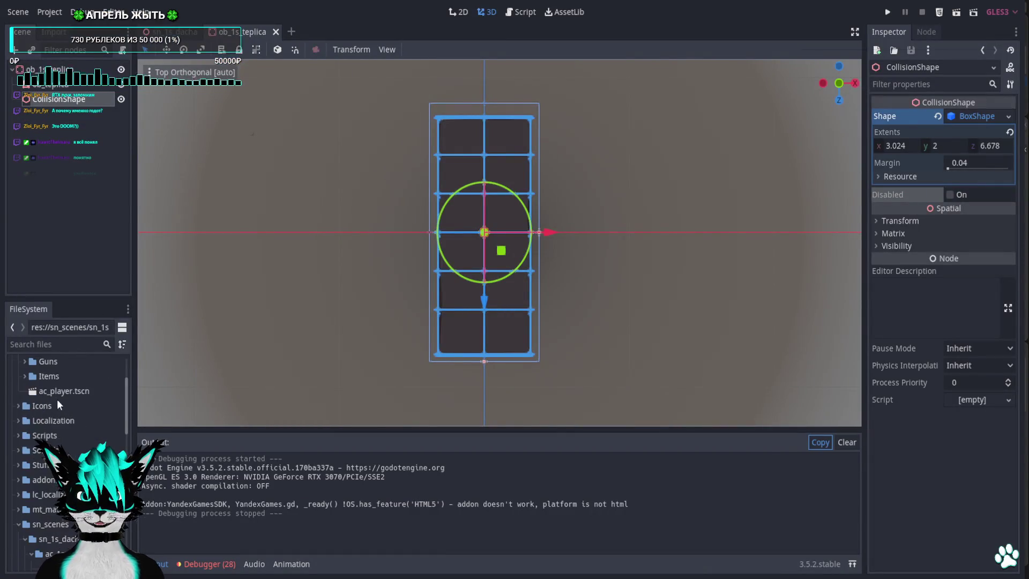
double_click(65, 467)
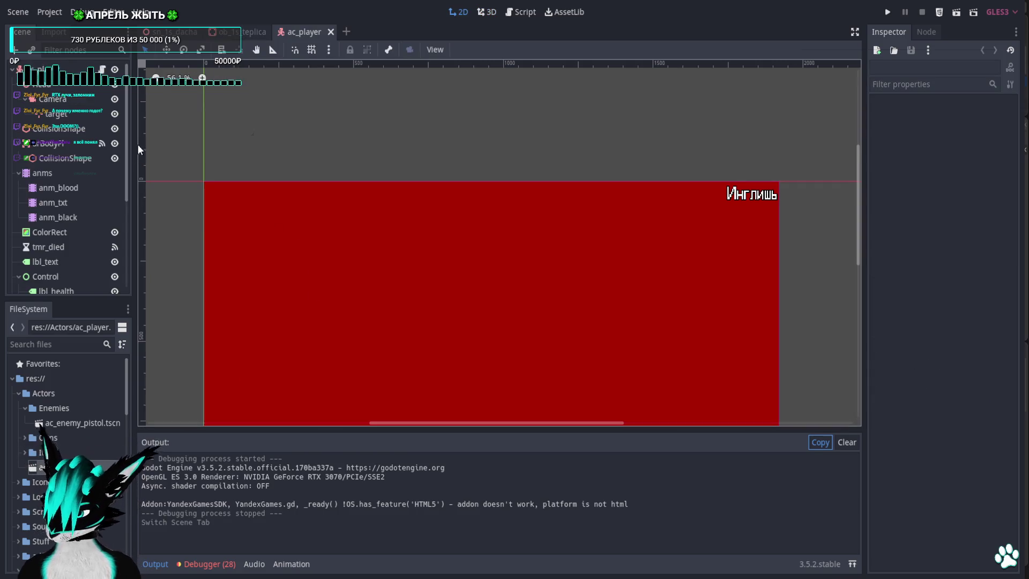
scroll(89, 215, "down", 5)
scroll(78, 192, "up", 5)
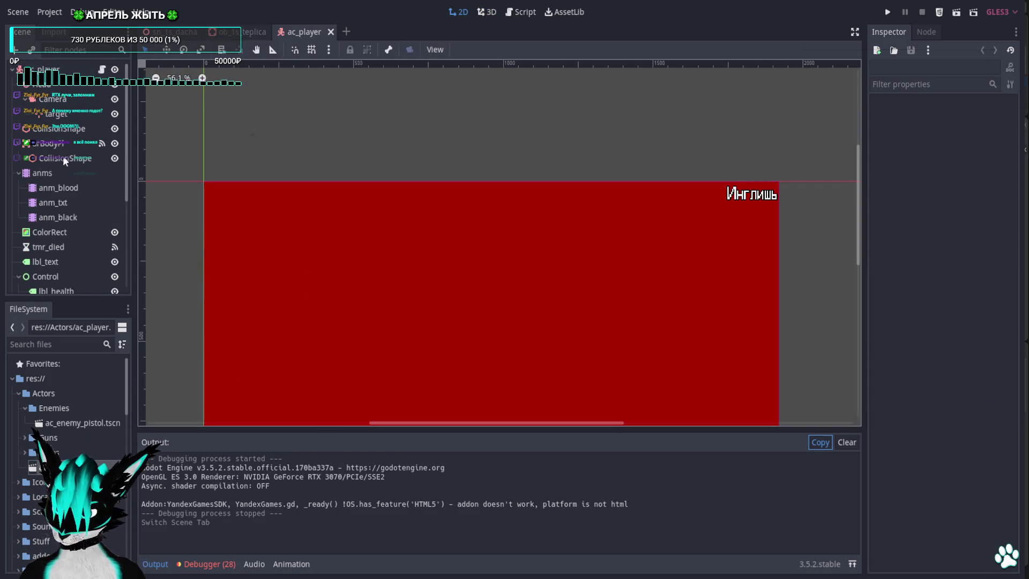
left_click(55, 129)
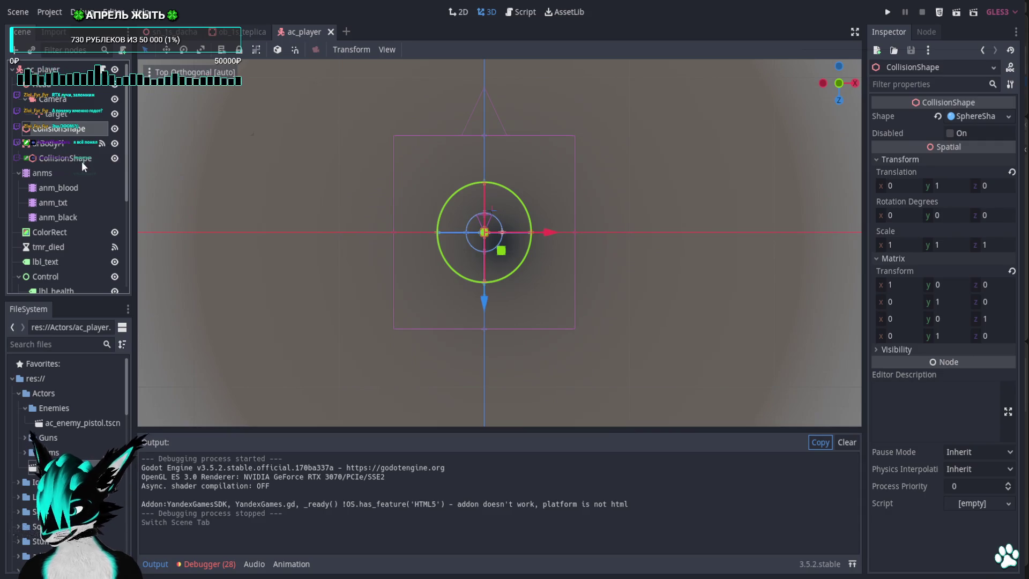
left_click(76, 157)
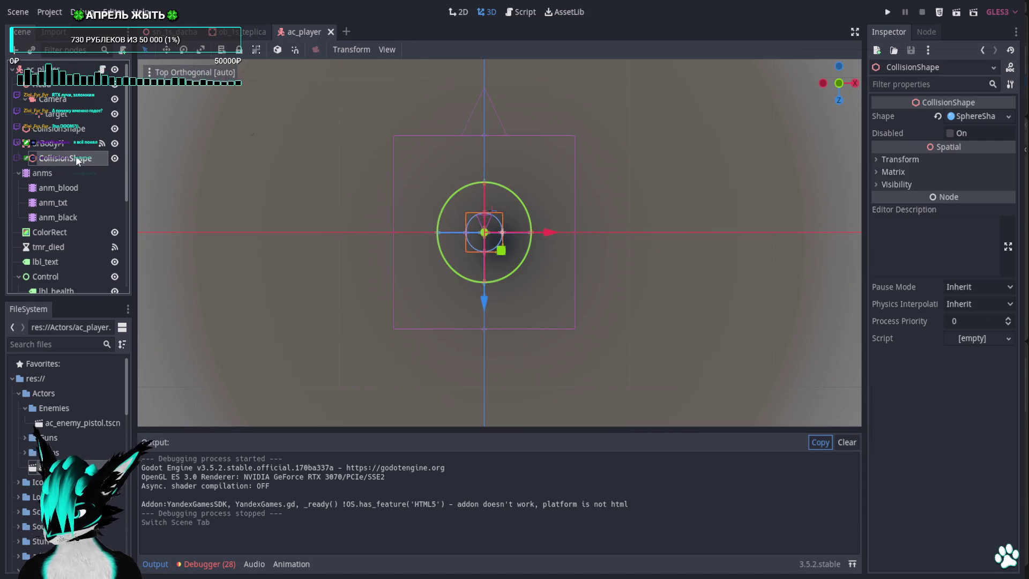
left_click(329, 33)
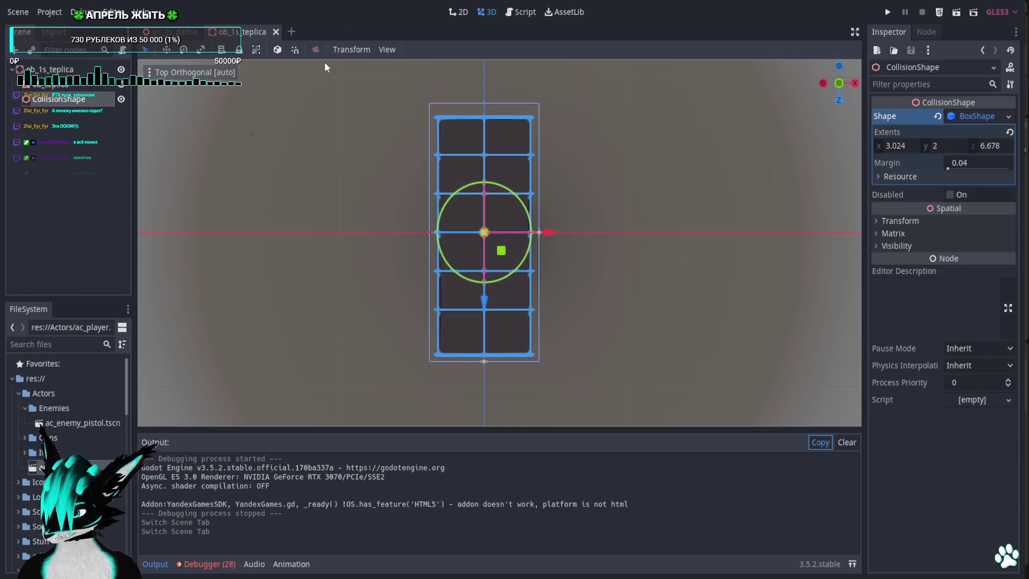
left_click(275, 32)
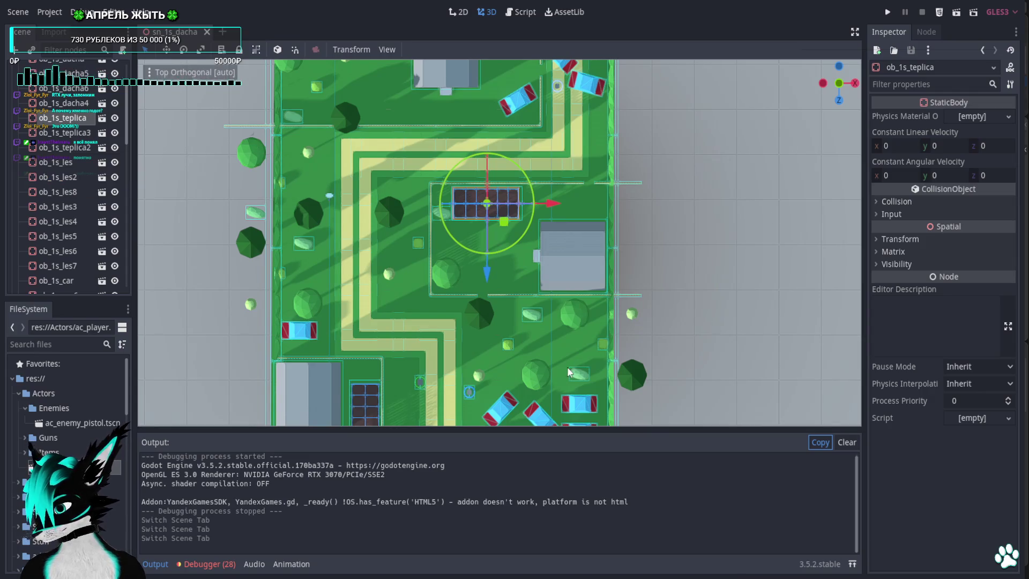
Collapse the zab group in the Scene dock.
scroll(520, 322, "down", 5)
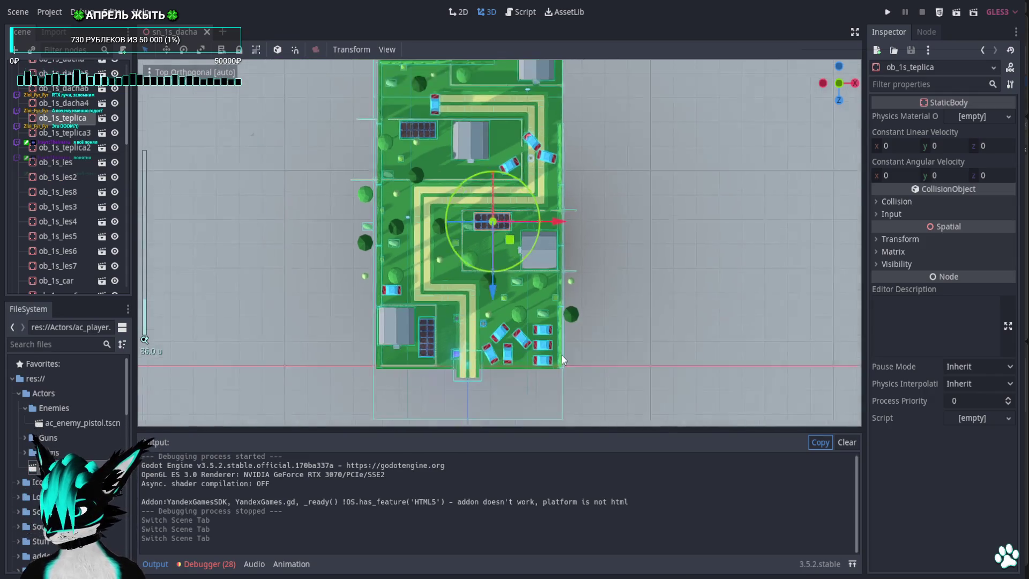
scroll(526, 309, "up", 7)
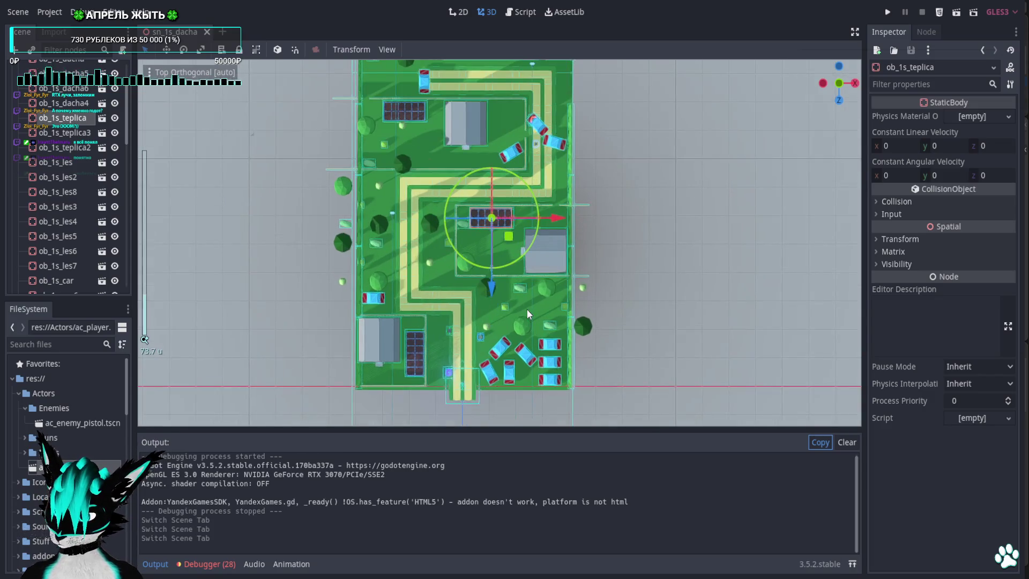
scroll(525, 310, "up", 4)
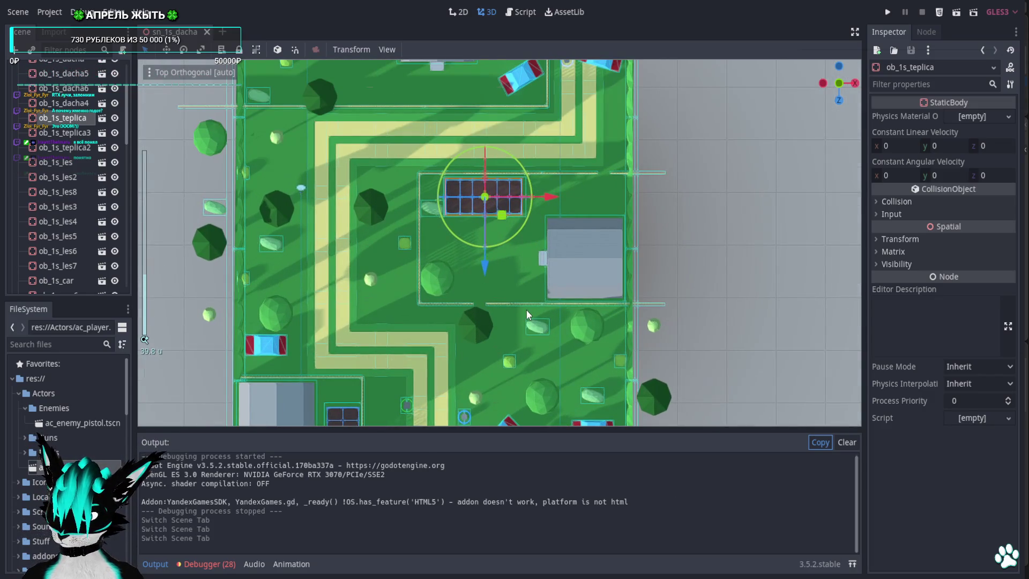
scroll(526, 310, "down", 5)
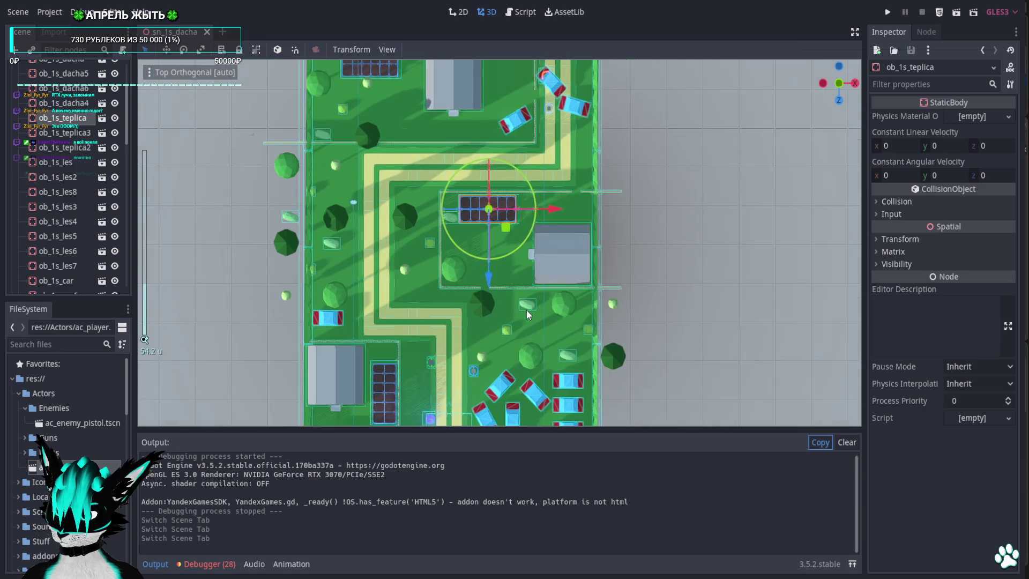
scroll(526, 309, "up", 5)
scroll(45, 169, "up", 10)
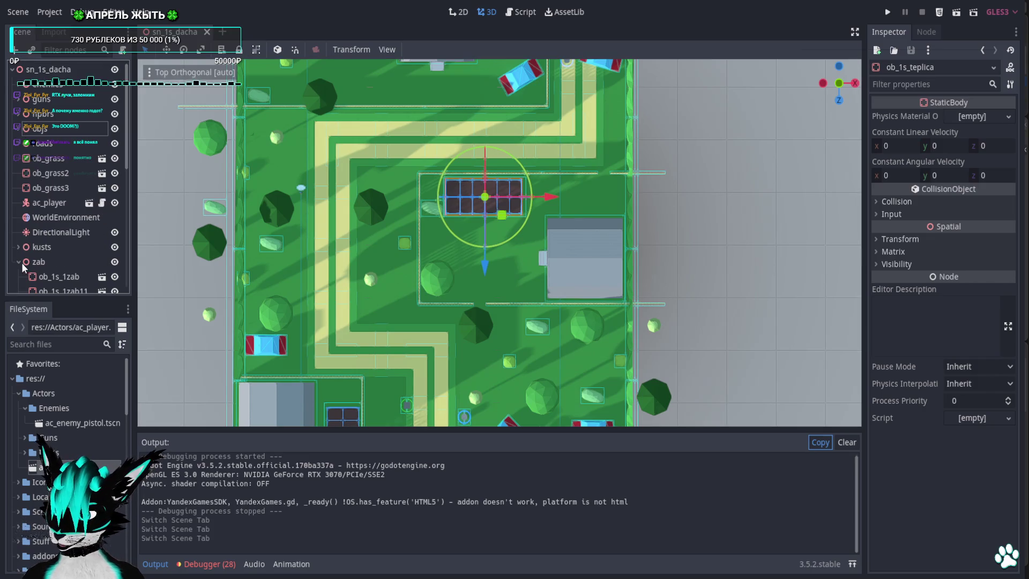
left_click(18, 262)
Zoom and pan the Top view to frame the narrow green field north of the village.
scroll(441, 294, "down", 16)
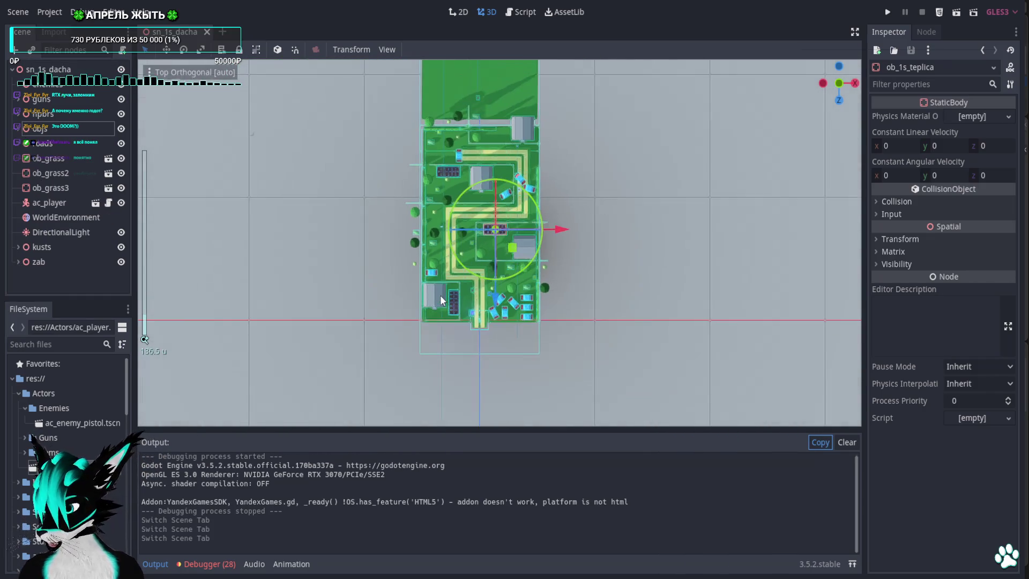
scroll(440, 297, "up", 6)
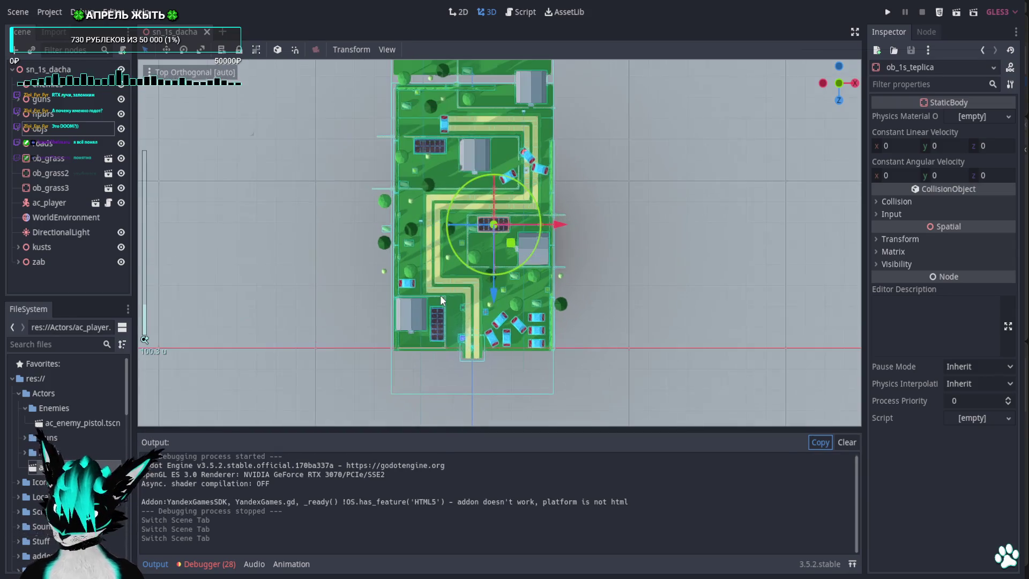
scroll(441, 299, "up", 6)
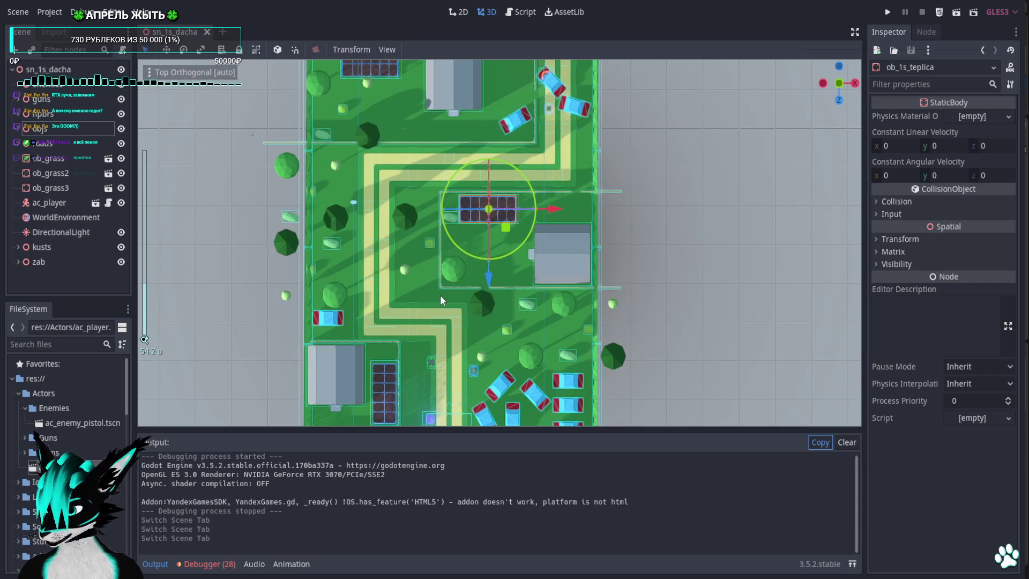
scroll(440, 300, "down", 5)
scroll(440, 304, "up", 5)
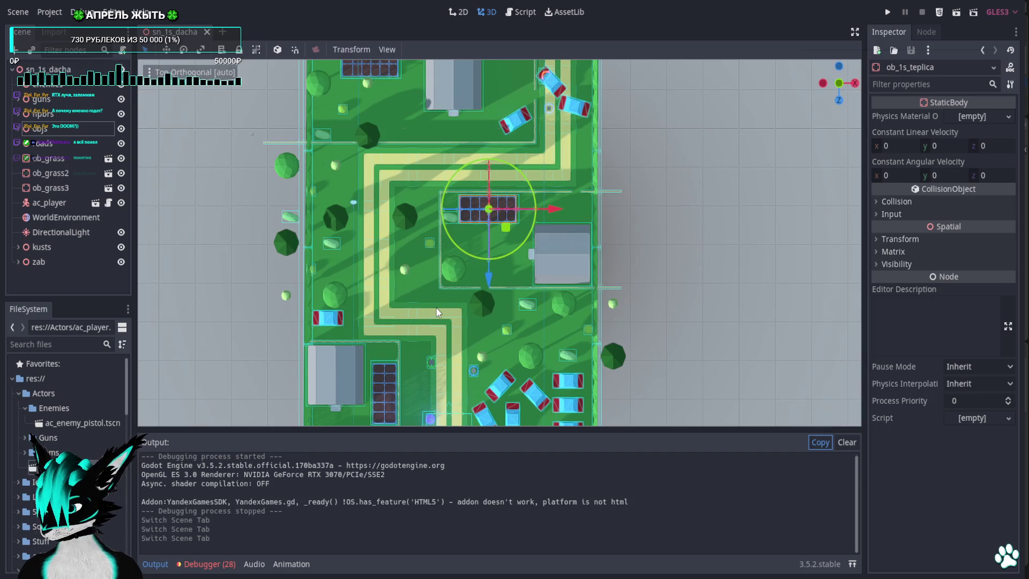
mouse_move(432, 120)
left_mouse_down()
mouse_move(429, 362)
mouse_move(407, 267)
left_mouse_up()
scroll(394, 192, "up", 2)
mouse_move(395, 192)
left_mouse_down()
mouse_move(384, 332)
mouse_move(404, 257)
mouse_move(406, 319)
left_mouse_up()
left_click_drag(429, 258, 439, 356)
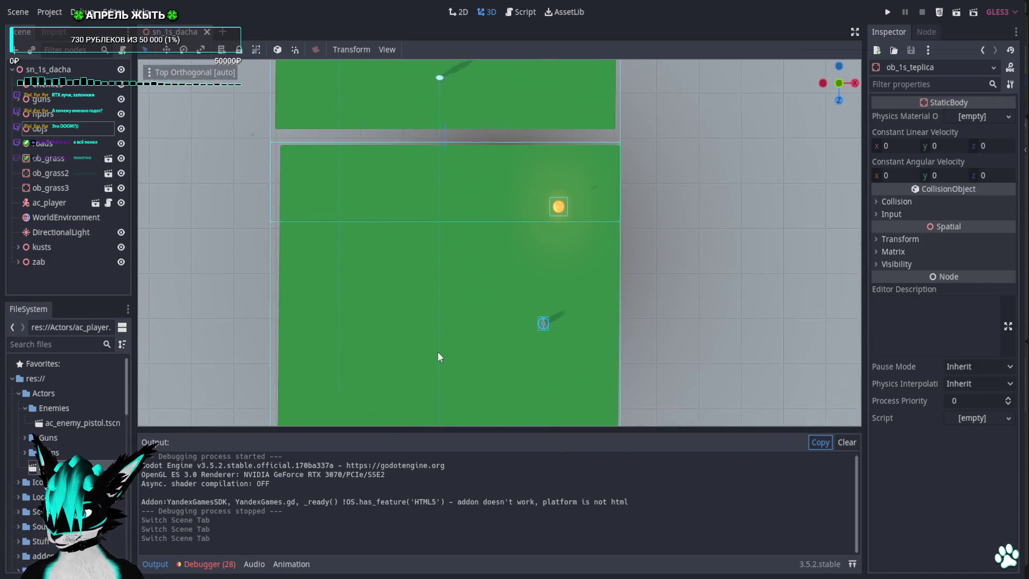
scroll(445, 321, "down", 5)
left_click_drag(452, 289, 409, 180)
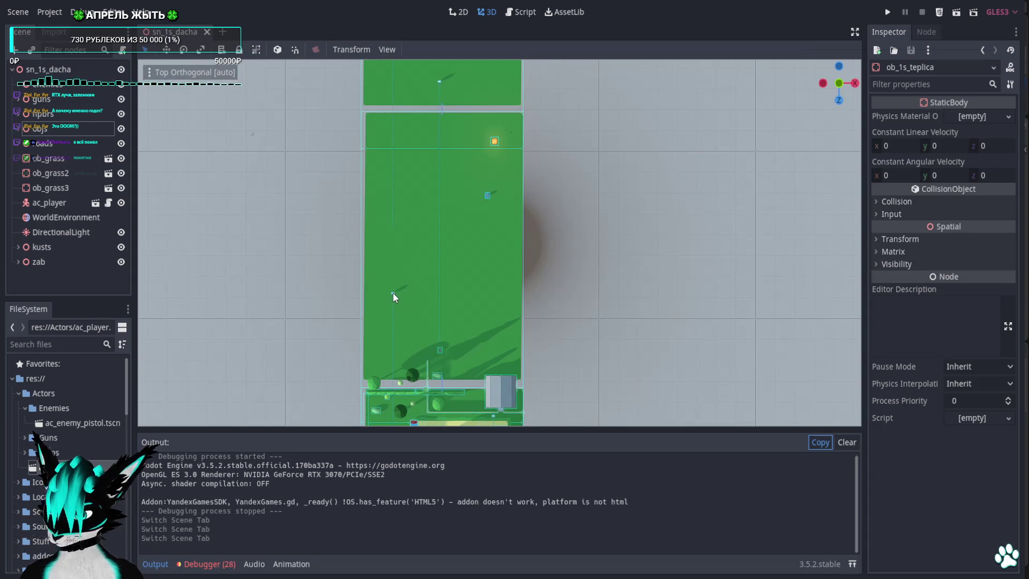
Delete the stray enemy, the medkit, armour pickup ac_bron3 and a small orange object from the field.
left_click(393, 292)
key("Delete")
key("Return")
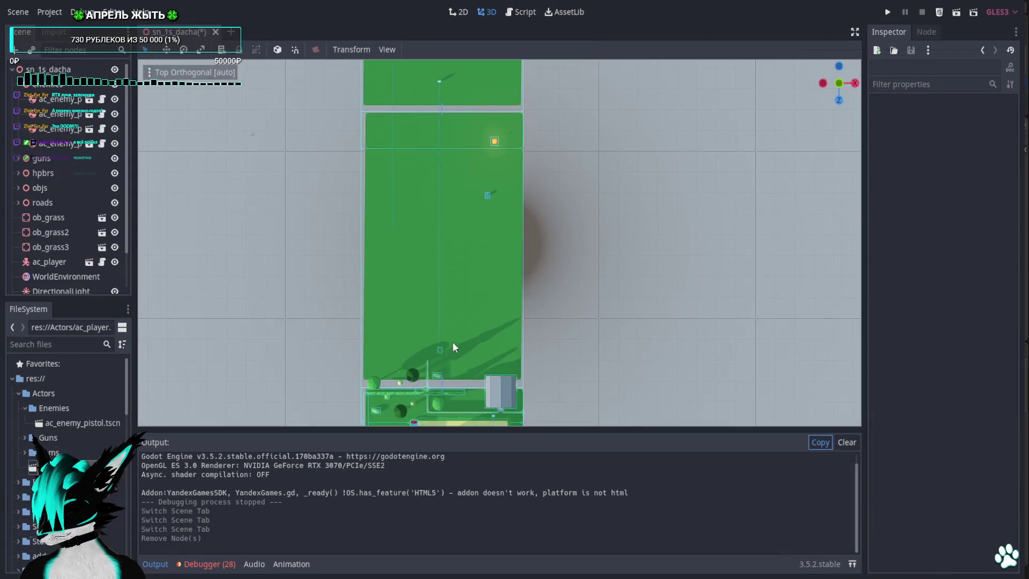
left_click(439, 350)
key("Delete")
key("Return")
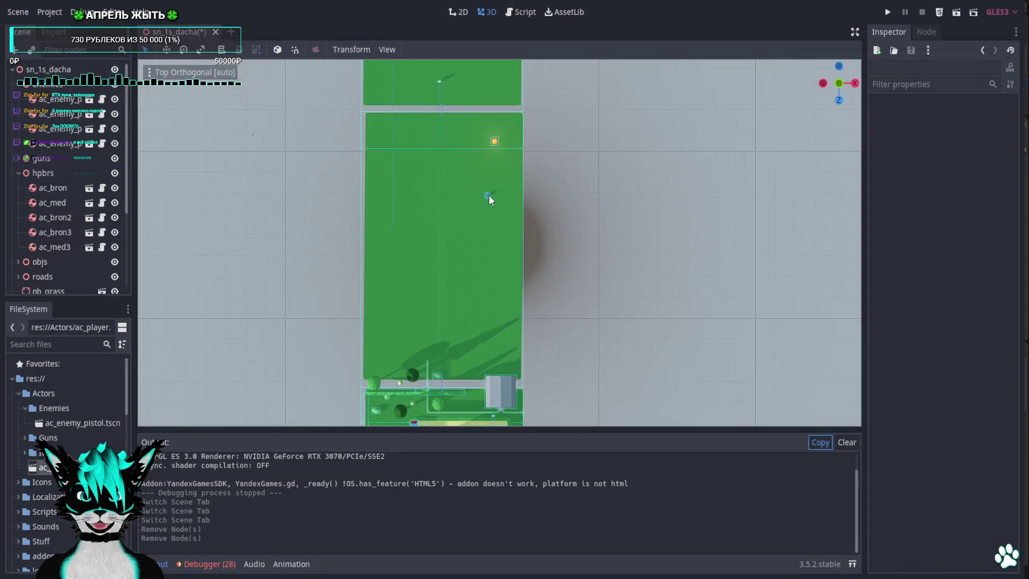
left_click(486, 196)
left_click(487, 196)
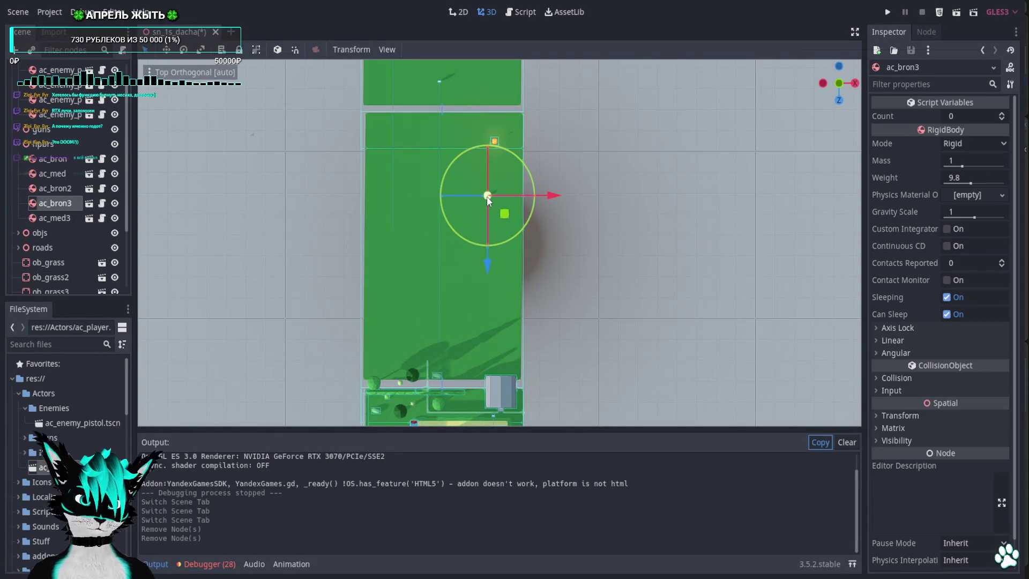
key("Delete")
key("Return")
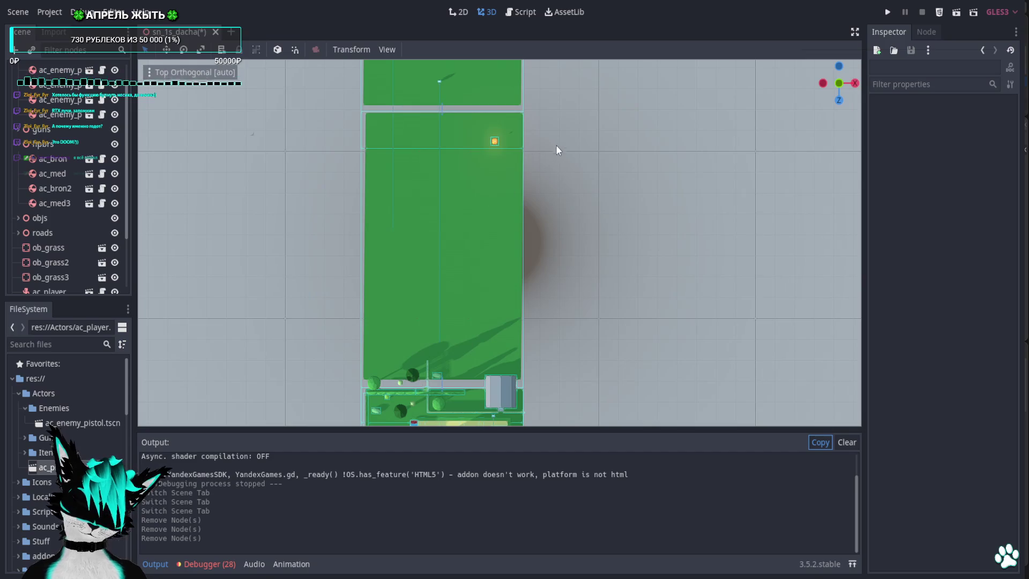
left_click(495, 141)
key("Delete")
key("Return")
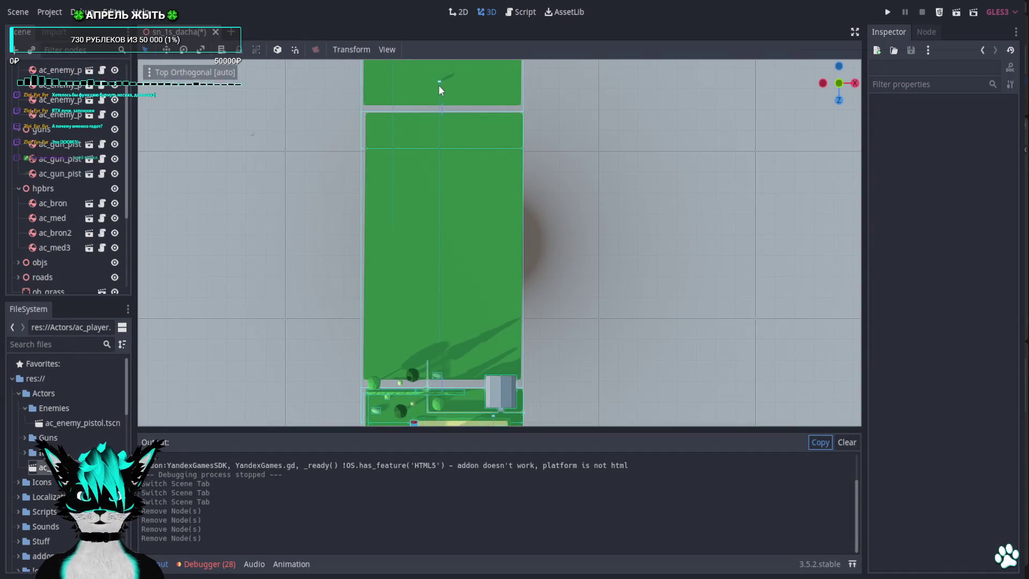
Delete enemy ac_enemy_pistol5 and another stray enemy from the top of the field.
left_click(439, 95)
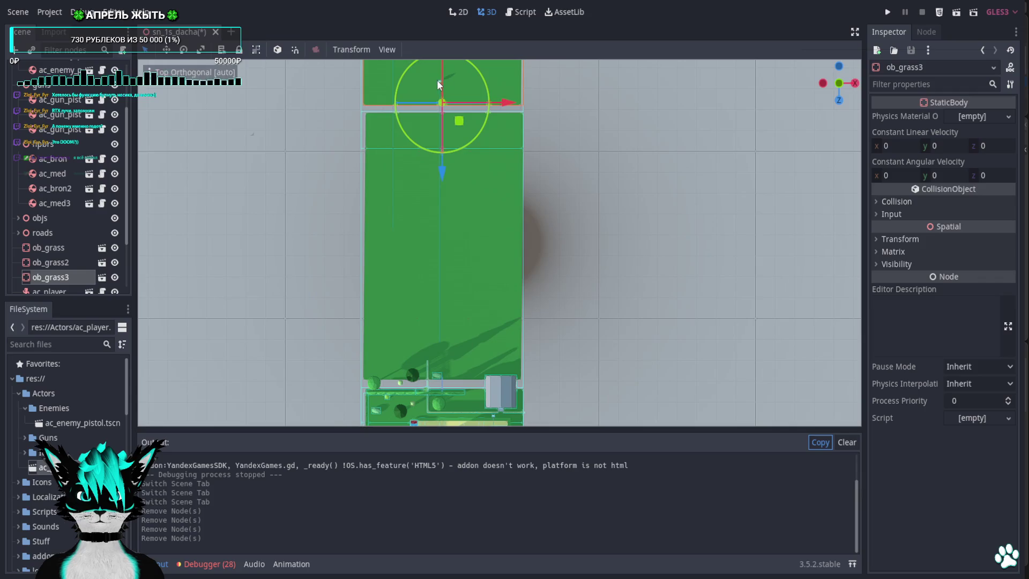
scroll(499, 299, "up", 6)
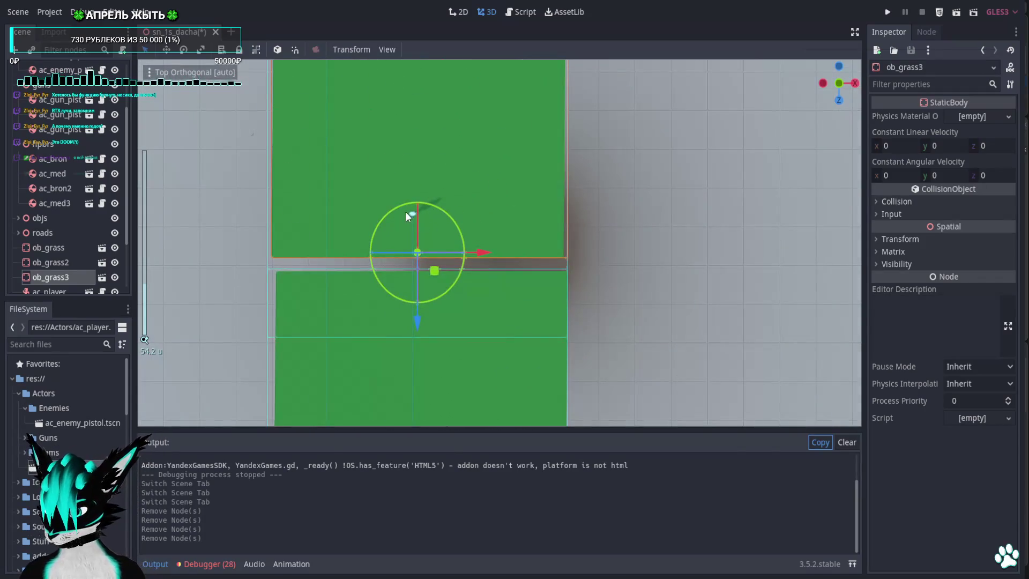
left_click(412, 214)
key("Delete")
key("Return")
scroll(471, 352, "up", 3)
left_click(342, 249)
key("Delete")
key("Return")
Delete the last two stray enemies and bring the yard with parked cars into view.
left_click(340, 154)
key("Delete")
key("Return")
left_click(570, 224)
key("Delete")
left_click(485, 298)
scroll(492, 300, "down", 5)
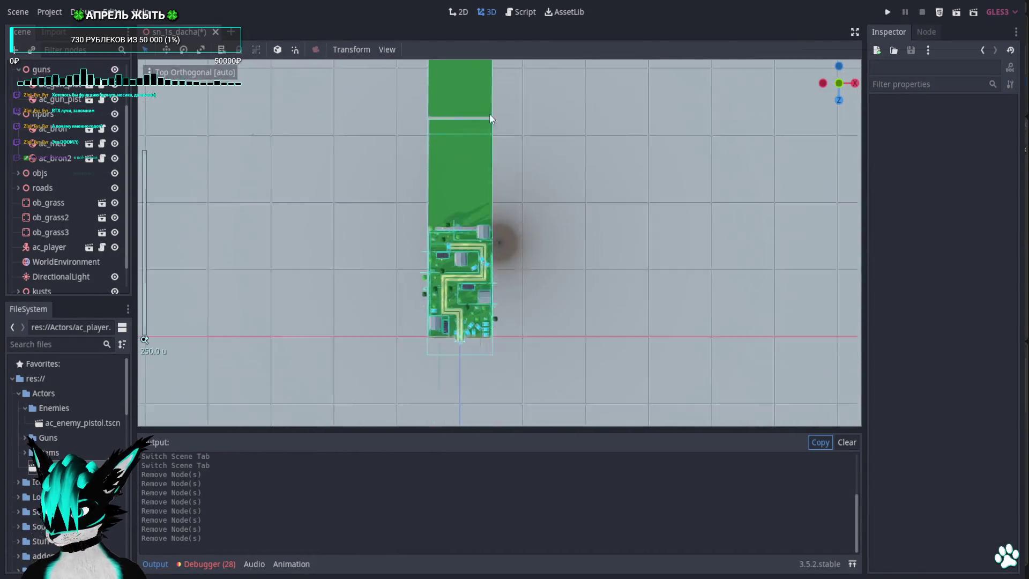
scroll(419, 229, "up", 10)
scroll(338, 269, "up", 5)
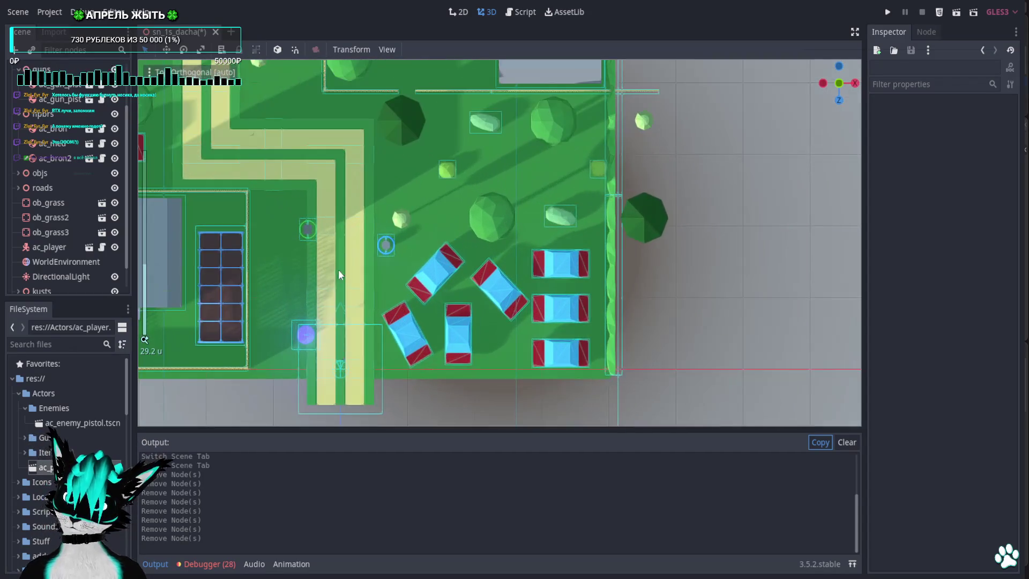
left_click_drag(339, 269, 555, 216)
scroll(610, 214, "up", 3)
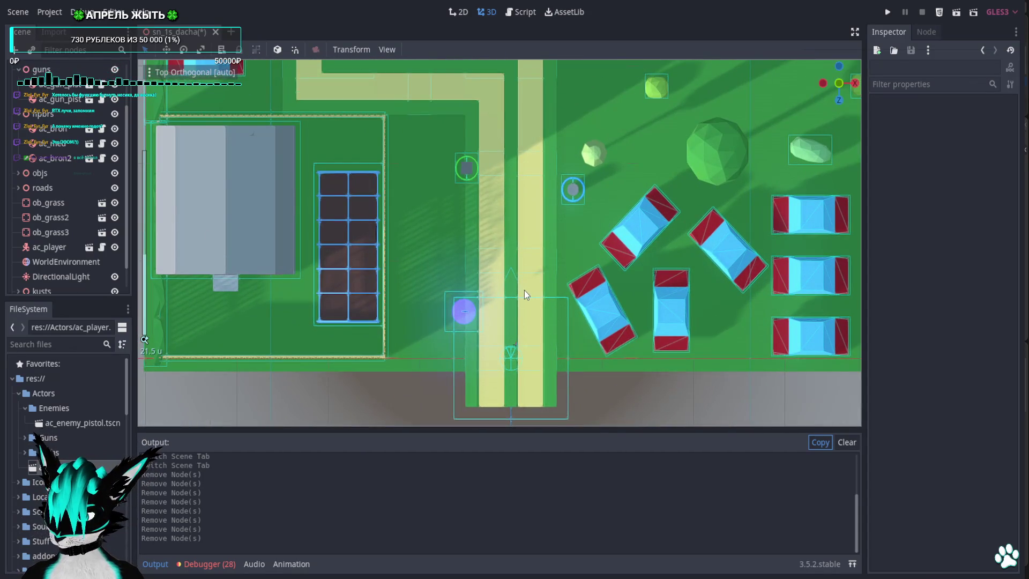
Inspect ac_gun_pistol from a tilted view, then move it onto the yellow yard path.
left_click(462, 315)
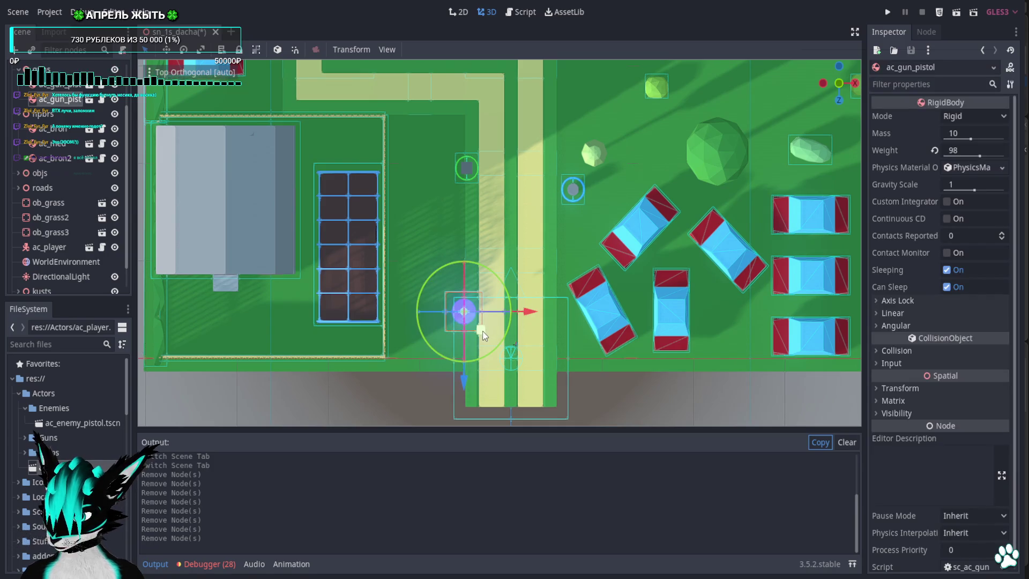
left_click(839, 101)
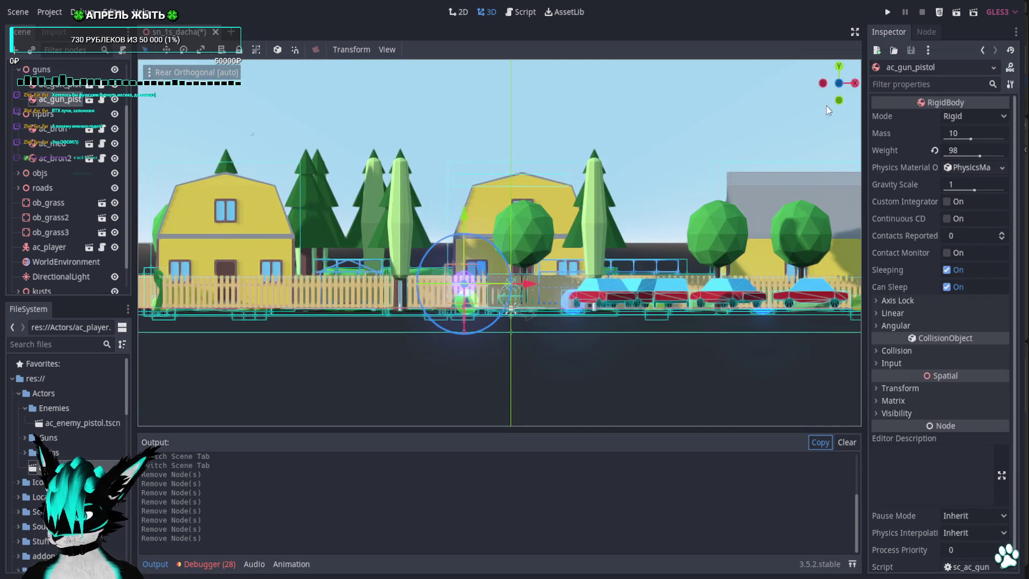
left_click(839, 69)
scroll(472, 300, "up", 3)
mouse_move(471, 268)
left_mouse_down()
mouse_move(524, 311)
mouse_move(501, 267)
mouse_move(529, 265)
mouse_move(540, 300)
left_mouse_up()
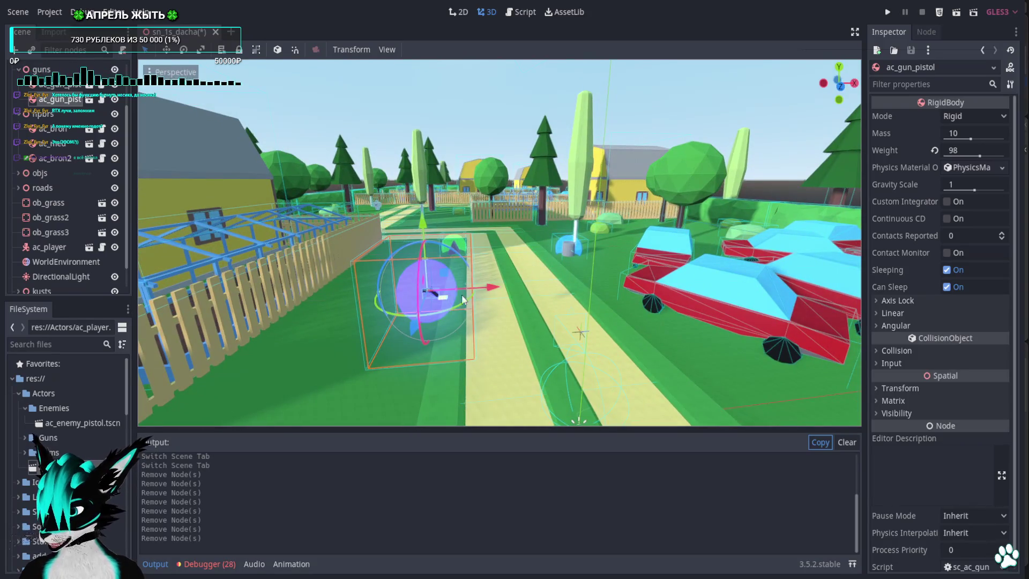
left_click(838, 69)
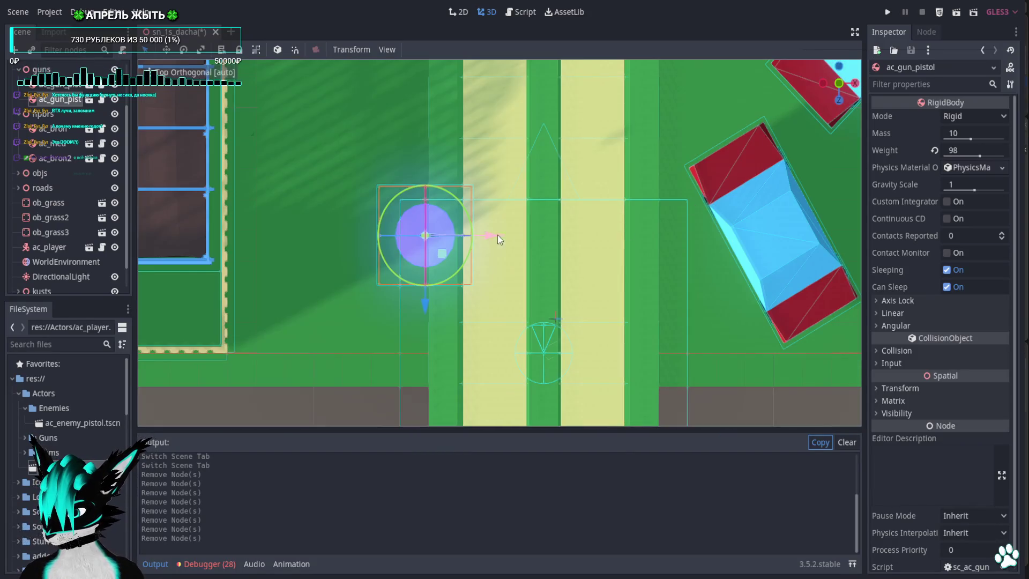
mouse_move(440, 255)
left_mouse_down()
mouse_move(562, 110)
mouse_move(559, 142)
left_mouse_up()
scroll(559, 142, "down", 5)
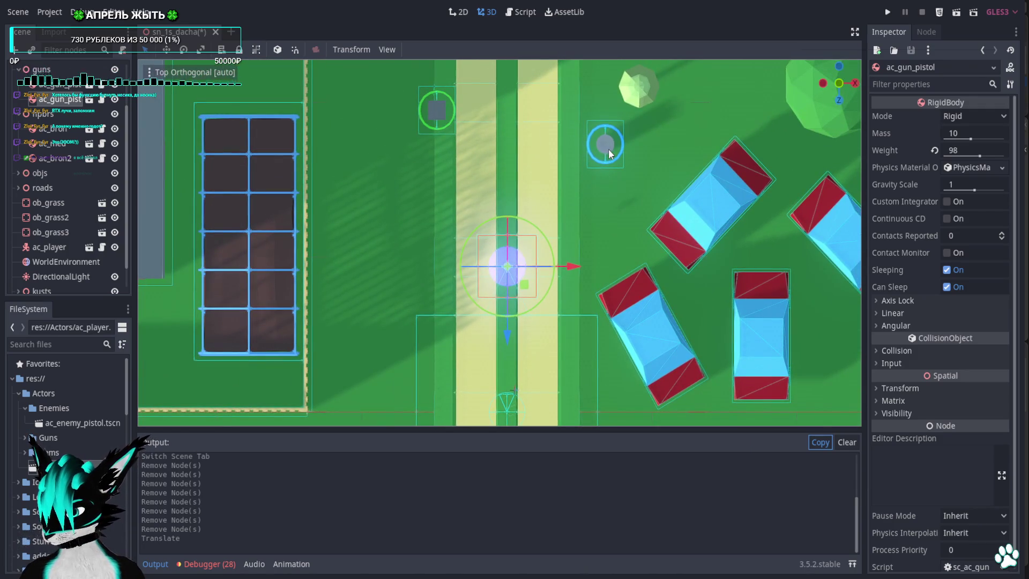
Place ac_med next to the grey house and ac_bron beside the parked cars.
left_click(610, 153)
mouse_move(623, 165)
left_mouse_down()
mouse_move(528, 205)
mouse_move(562, 209)
mouse_move(519, 214)
mouse_move(661, 182)
left_mouse_up()
left_click_drag(448, 124, 494, 255)
left_click(493, 255)
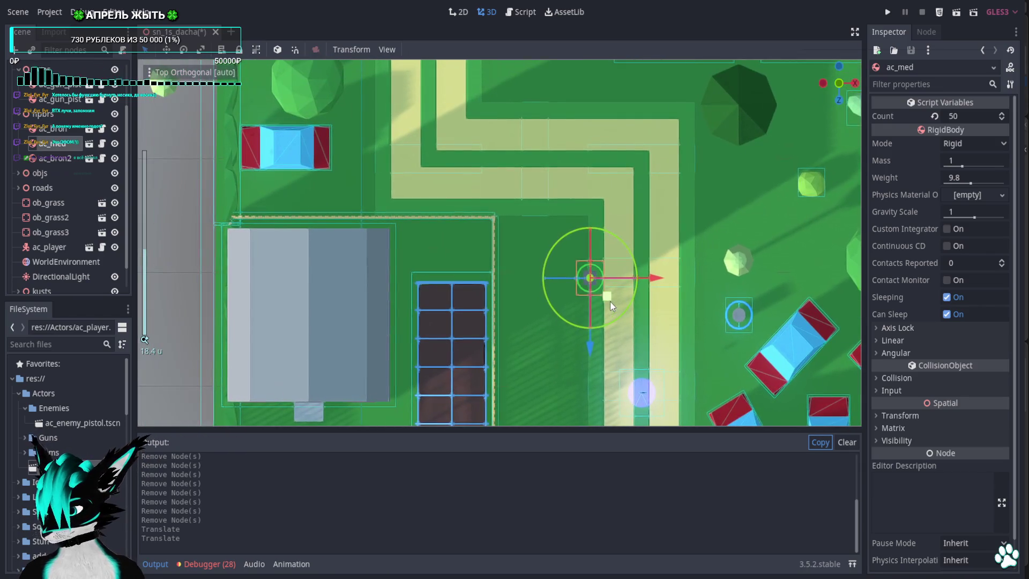
mouse_move(609, 301)
left_mouse_down()
mouse_move(262, 219)
mouse_move(275, 217)
left_mouse_up()
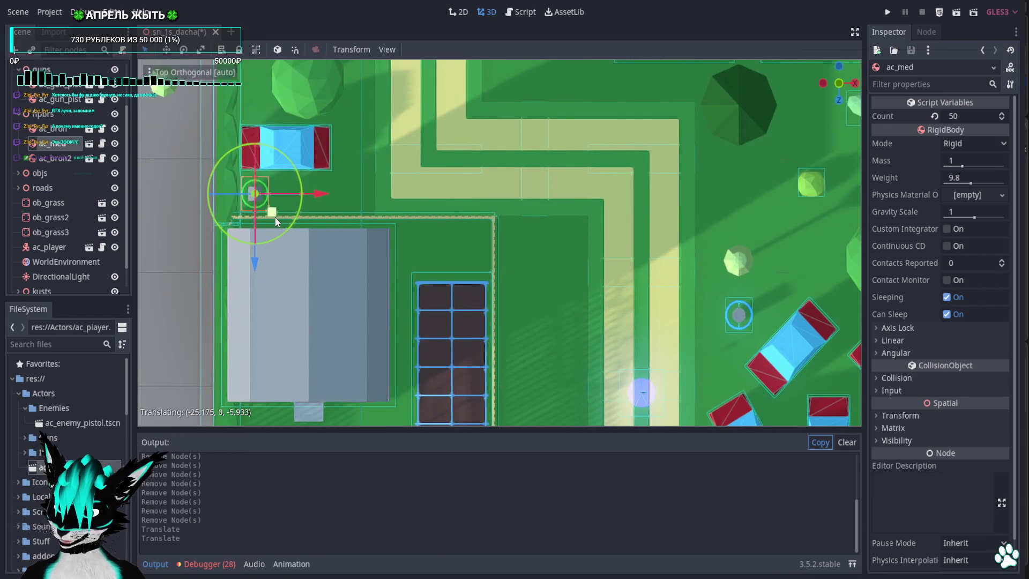
left_click(742, 320)
scroll(551, 328, "down", 4)
mouse_move(551, 327)
left_mouse_down()
mouse_move(785, 306)
mouse_move(769, 301)
left_mouse_up()
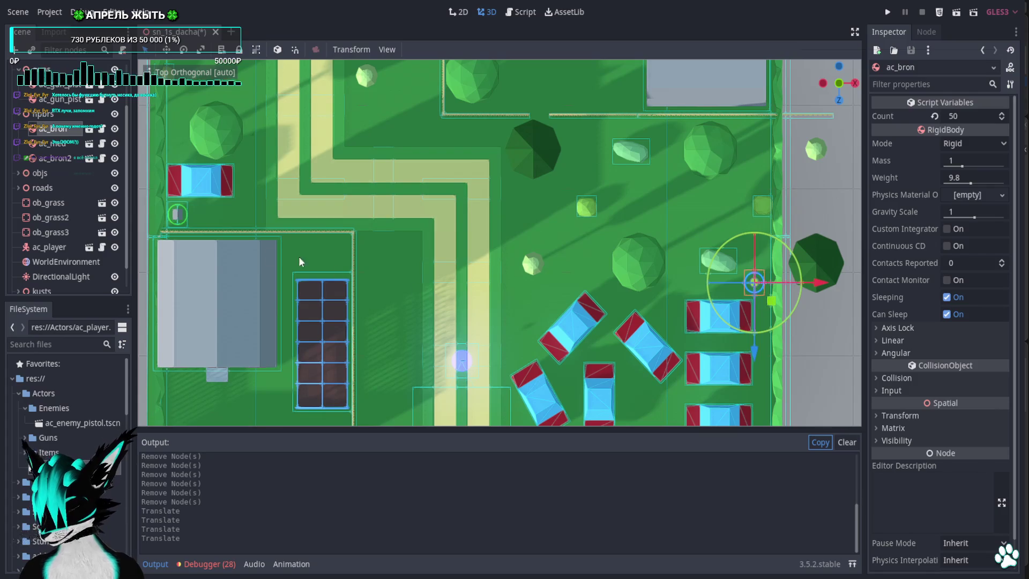
left_click(462, 363)
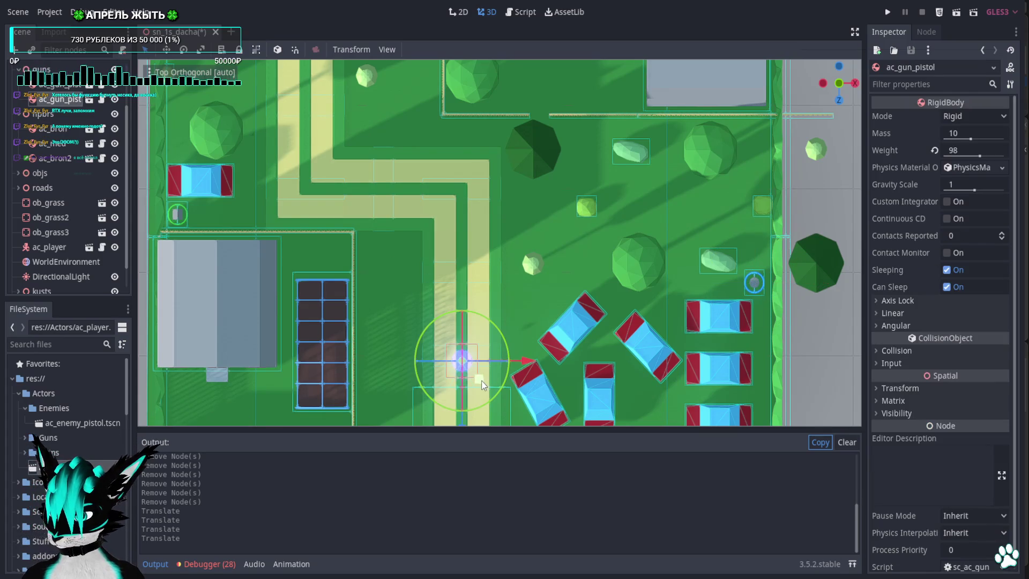
Duplicate the pistol pickup twice, placing one copy on the blue car and ac_gun_pistol3 further right.
key("ctrl+d")
mouse_move(463, 363)
left_mouse_down()
mouse_move(489, 156)
mouse_move(466, 142)
left_mouse_up()
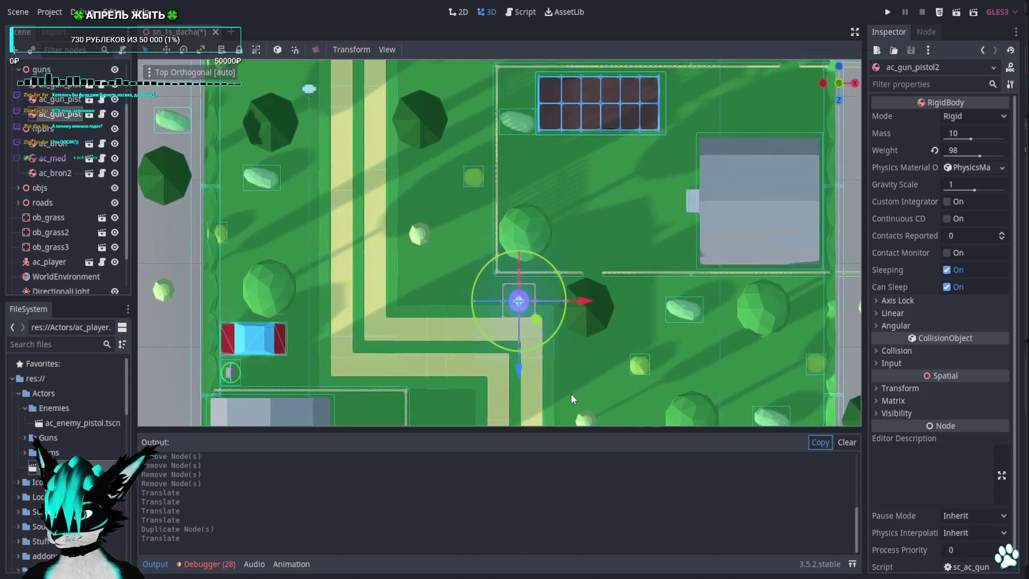
mouse_move(535, 320)
left_mouse_down()
mouse_move(249, 334)
mouse_move(256, 321)
left_mouse_up()
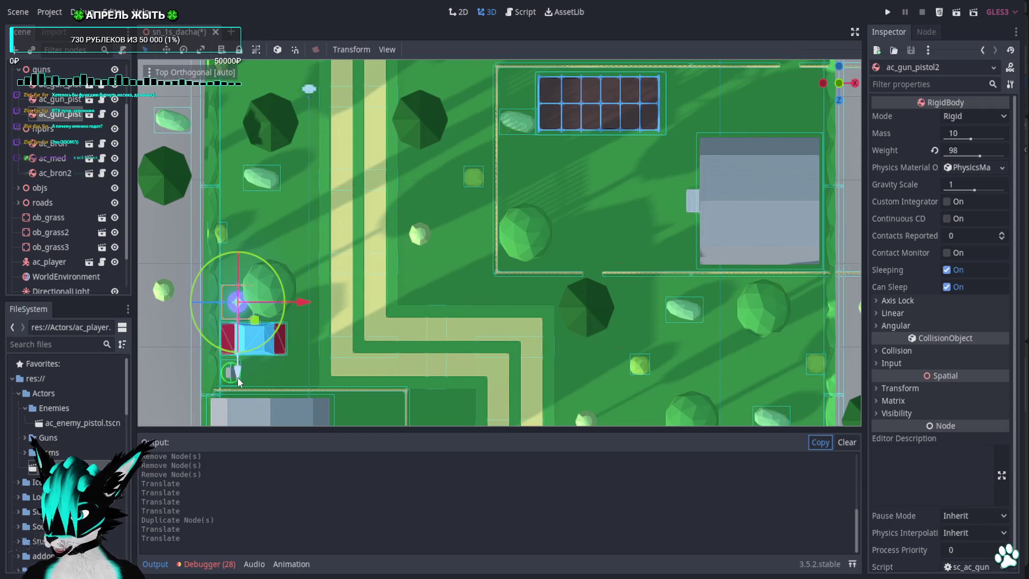
key("ctrl+d")
mouse_move(255, 320)
left_mouse_down()
mouse_move(824, 157)
mouse_move(817, 123)
left_mouse_up()
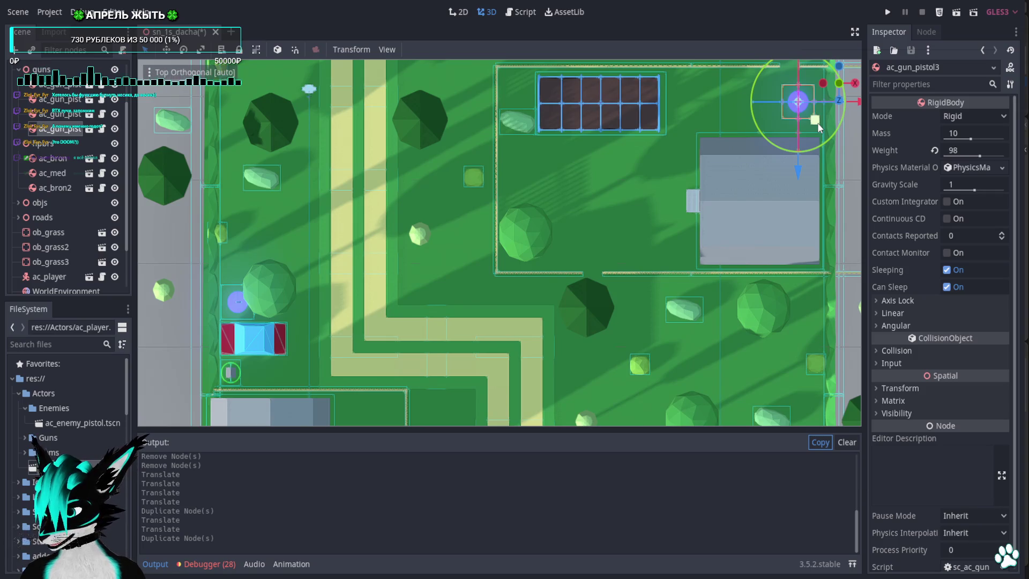
left_click_drag(818, 124, 688, 264)
Duplicate ac_med into the upper garden as ac_med2 and ac_bron further north as ac_bron3.
left_click(230, 379)
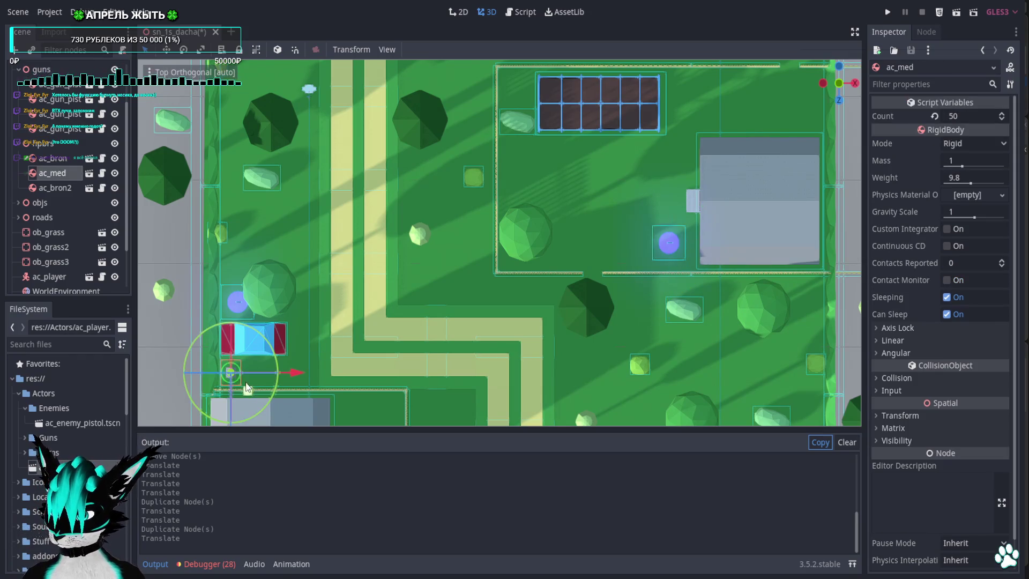
key("ctrl+d")
mouse_move(230, 378)
left_mouse_down()
mouse_move(723, 246)
mouse_move(602, 187)
mouse_move(538, 183)
mouse_move(824, 122)
left_mouse_up()
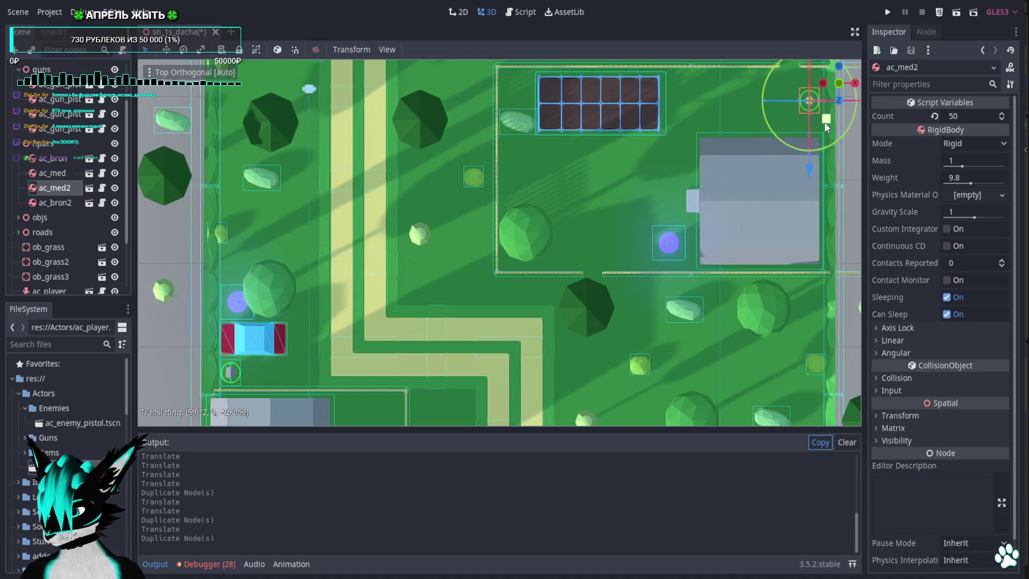
scroll(745, 365, "down", 5)
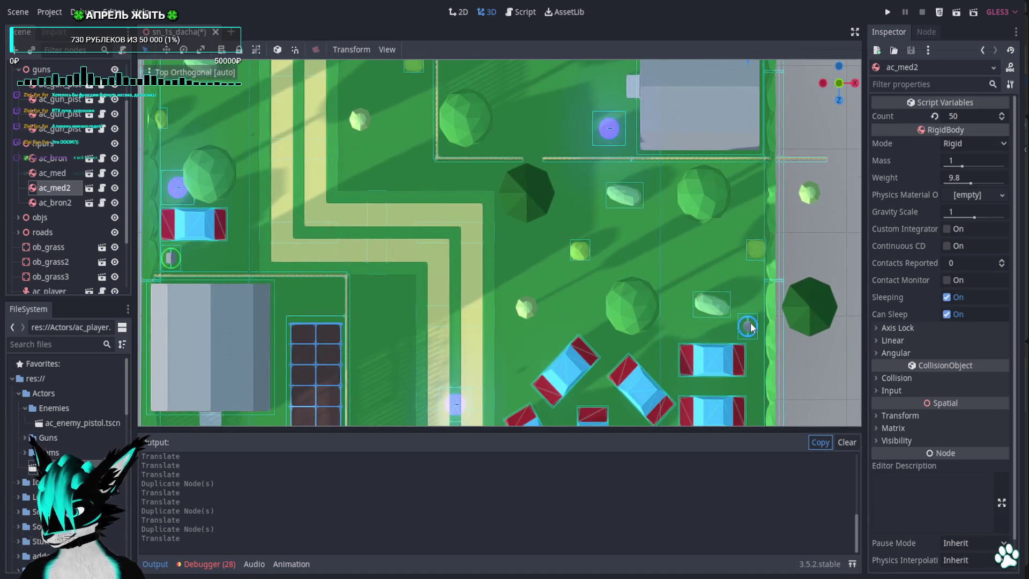
left_click(749, 327)
key("ctrl+d")
left_click_drag(765, 353, 622, 118)
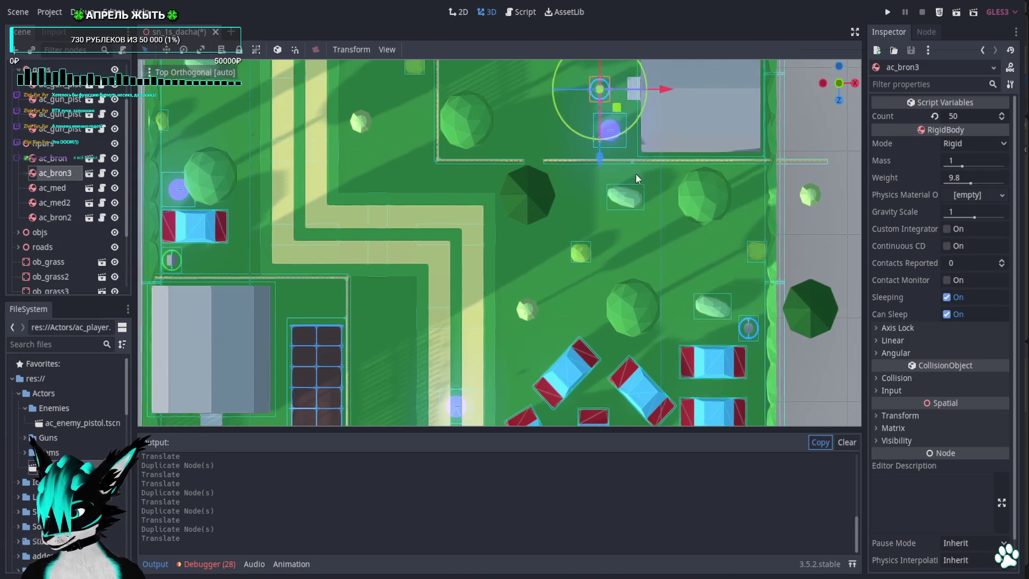
scroll(638, 176, "up", 5)
left_click_drag(653, 390, 708, 137)
scroll(696, 177, "up", 5)
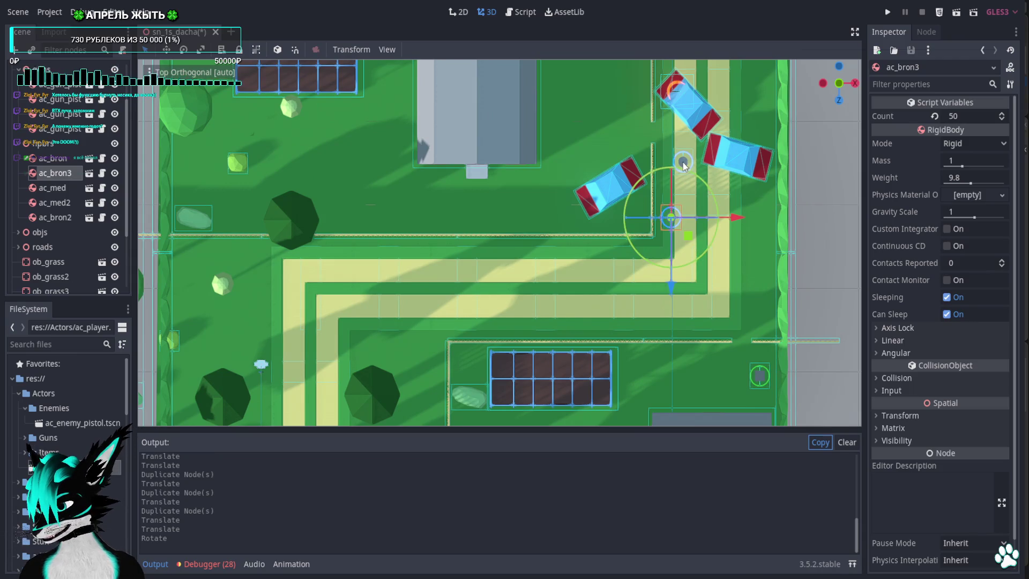
Delete the extra armour pickup ac_bron2 and orbit to a perspective view of the yard.
left_click(683, 161)
key("Delete")
key("Return")
left_click_drag(690, 251, 641, 130)
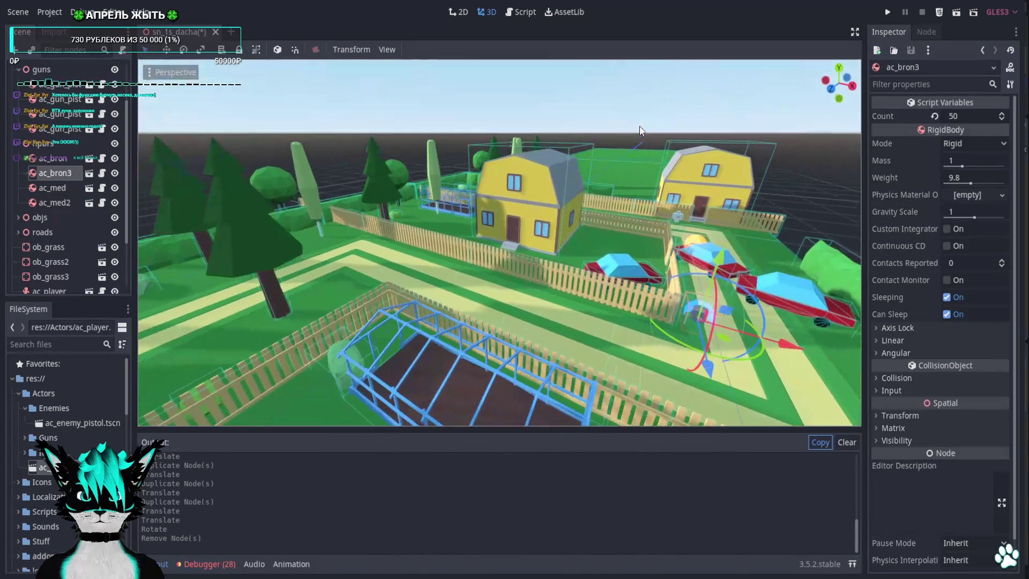
Raise both armour pickups, ac_bron and ac_bron3, higher above the ground.
left_click_drag(721, 266, 722, 251)
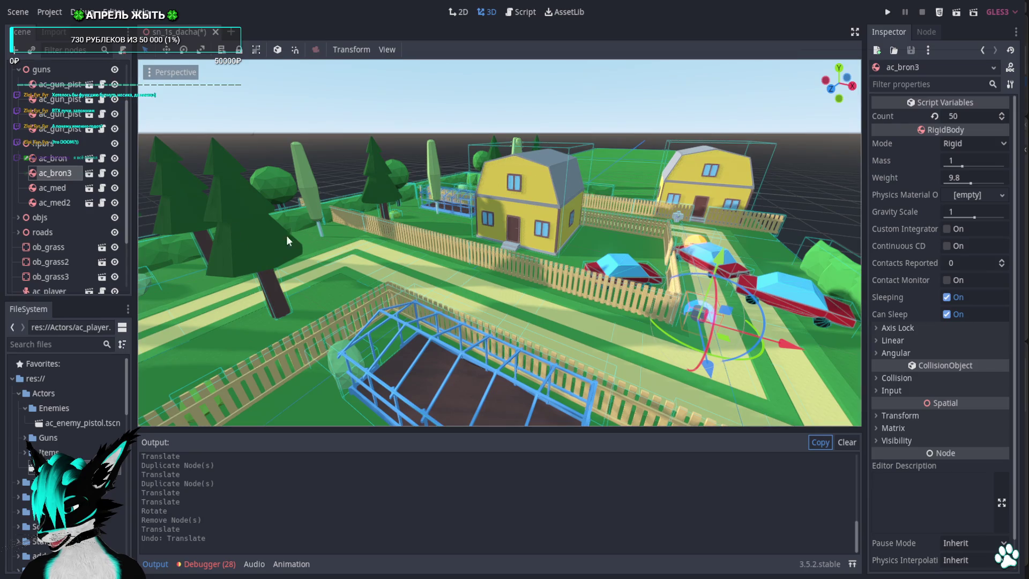
left_click(65, 159, "ctrl")
scroll(390, 287, "down", 5)
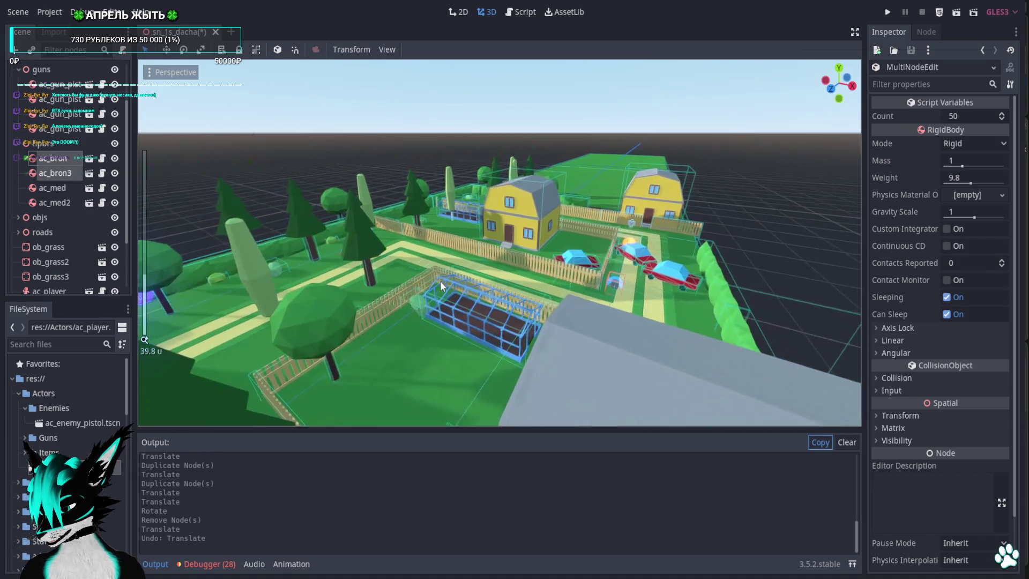
key("f")
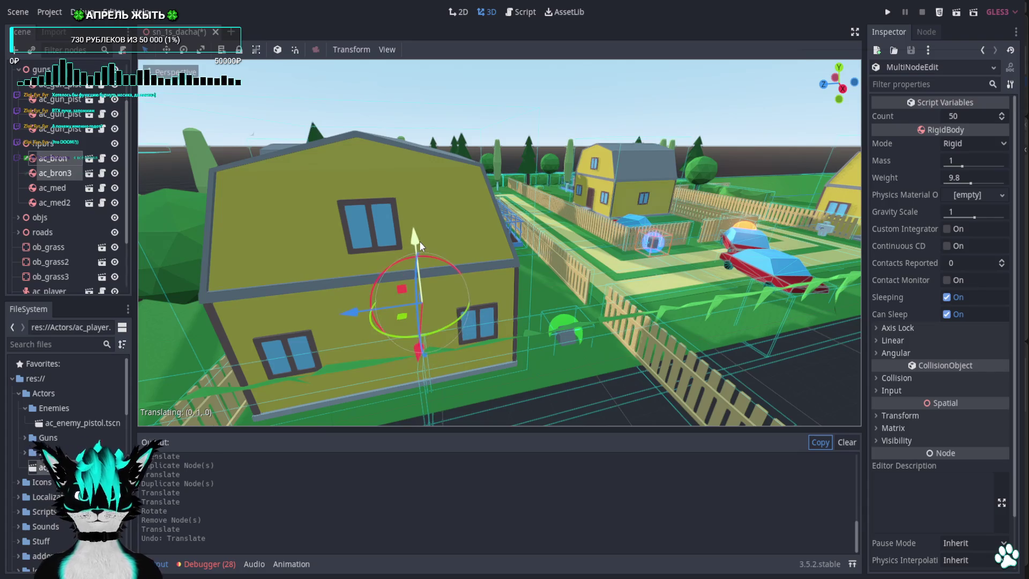
left_click_drag(419, 240, 419, 240)
key("w")
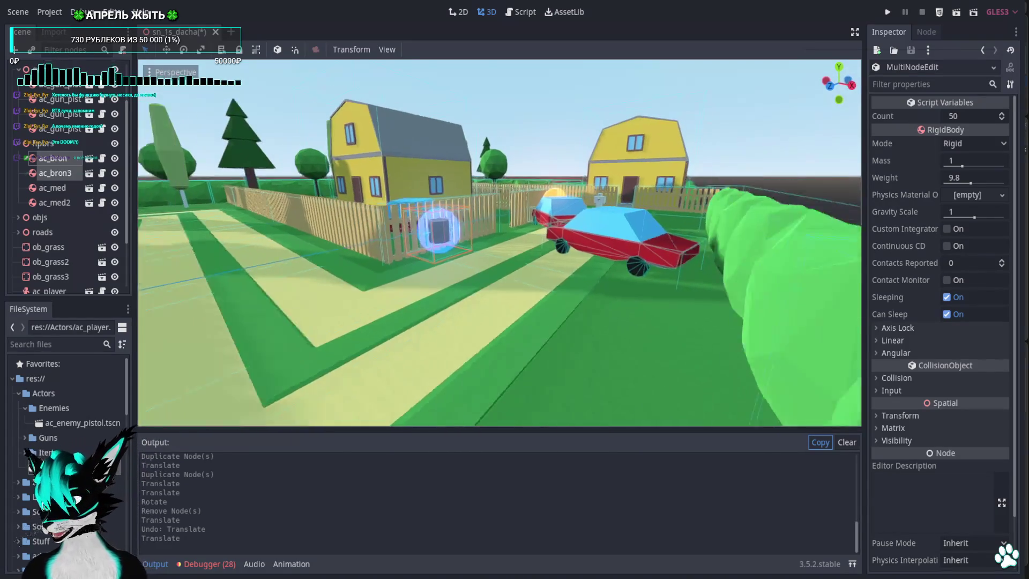
key("s")
Lift medkits ac_med and ac_med2 together by about 1 unit.
left_click(54, 190)
left_click(55, 204, "shift")
key("f")
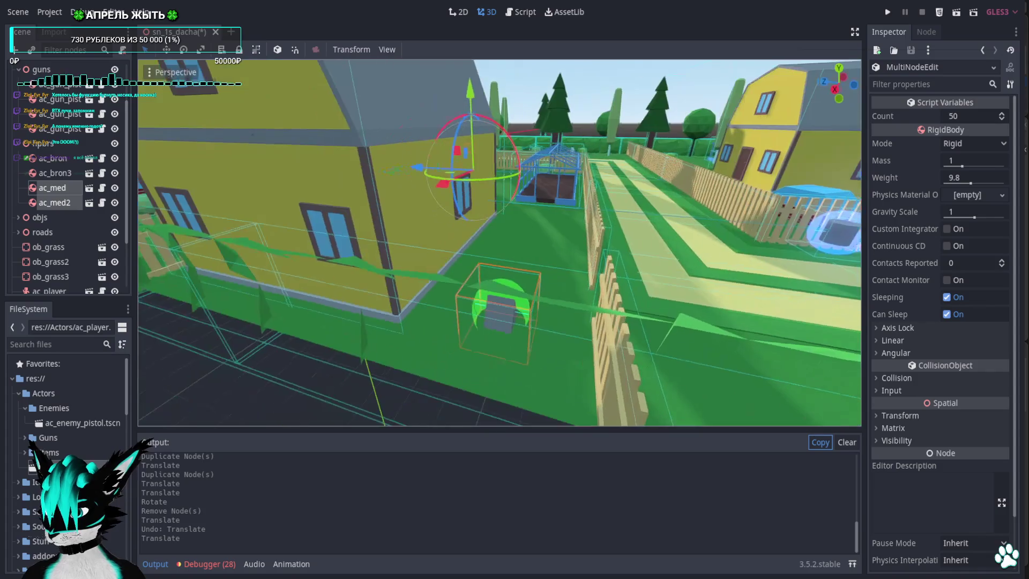
left_click_drag(476, 103, 472, 84)
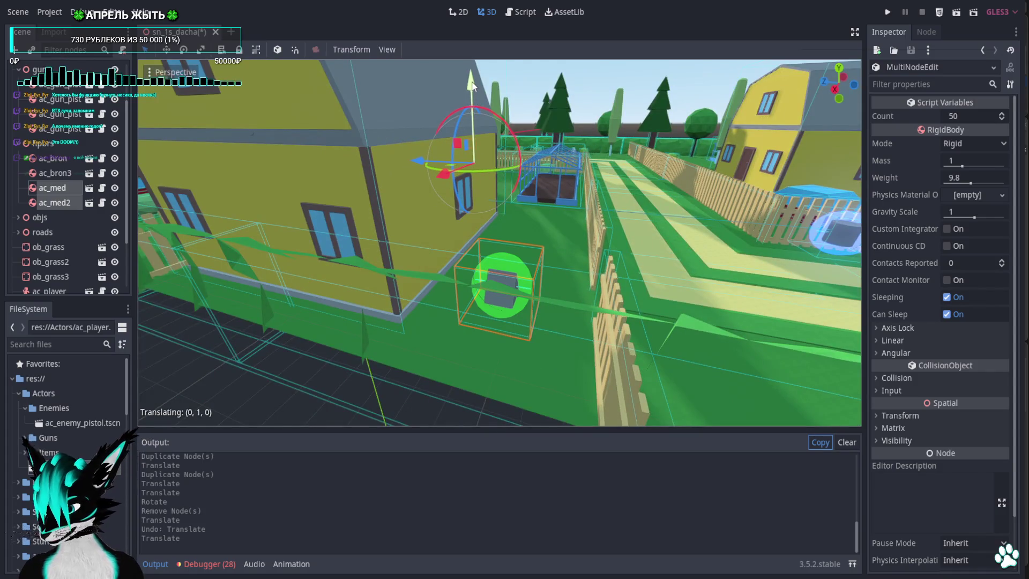
key("f")
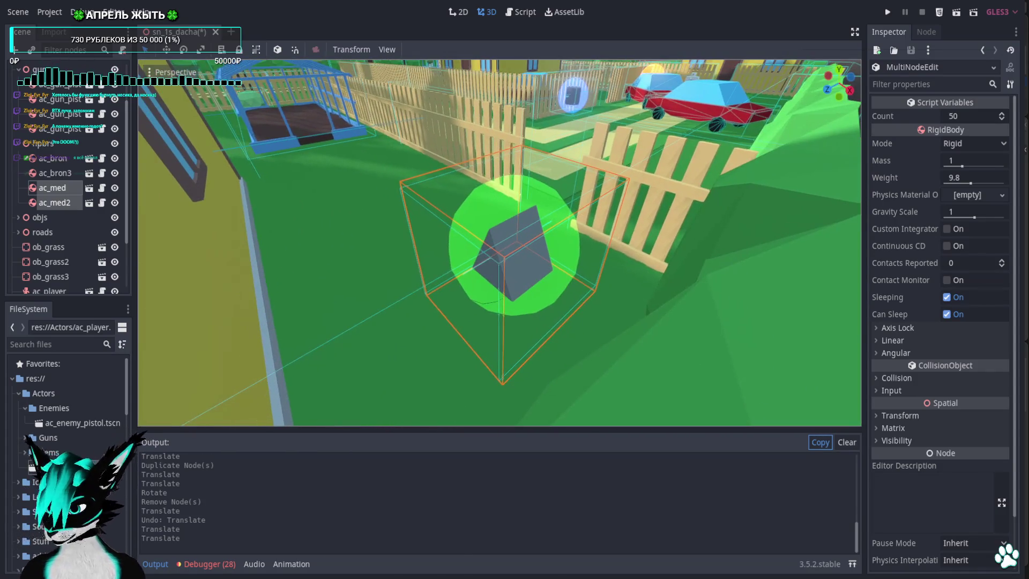
scroll(499, 242, "down", 10)
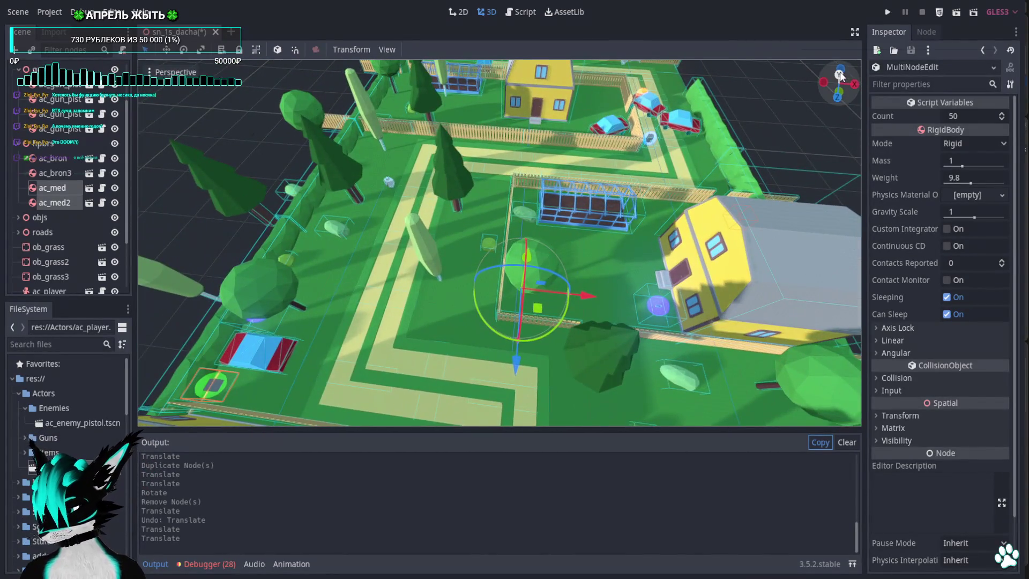
Switch to the Top view, pan across the map and duplicate the enemy pistol.
left_click(839, 75)
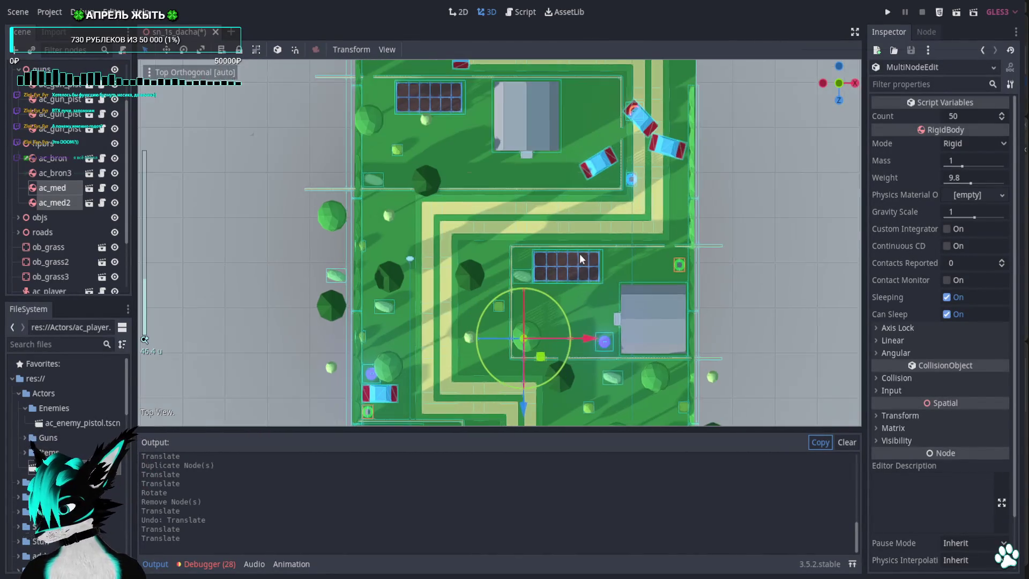
scroll(539, 108, "up", 5)
left_click_drag(538, 200, 539, 251)
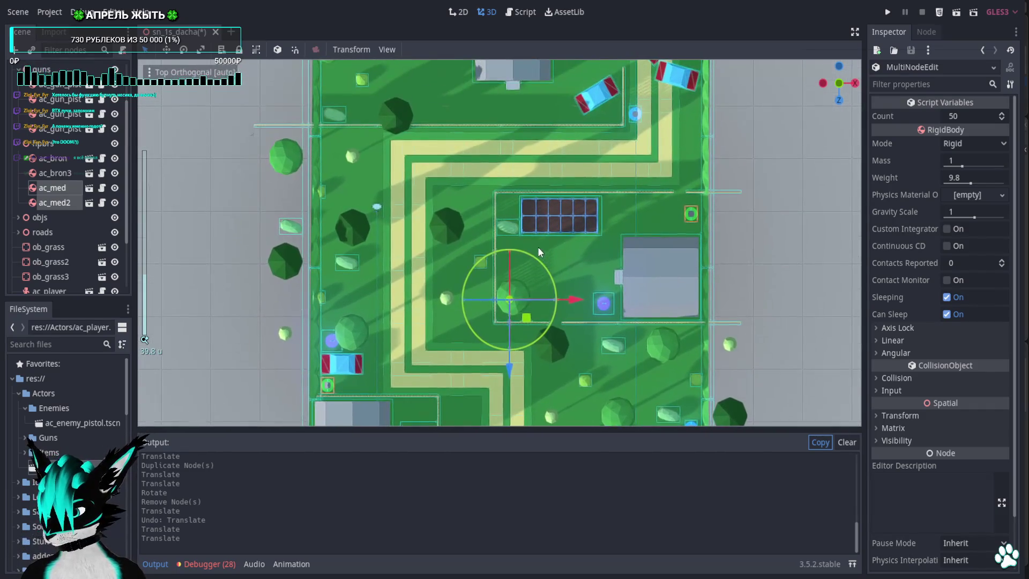
left_click_drag(532, 196, 519, 260)
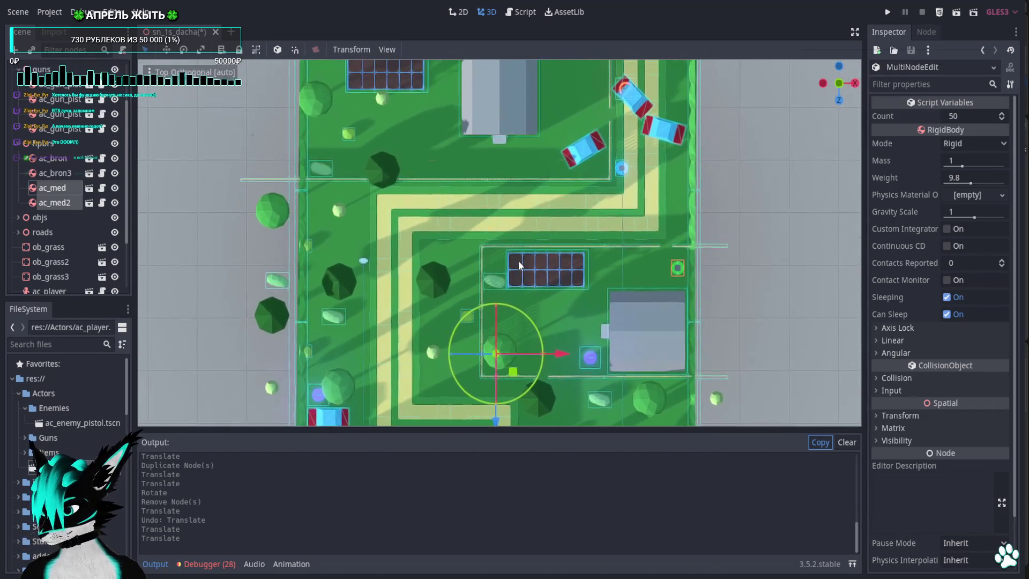
scroll(407, 240, "down", 3)
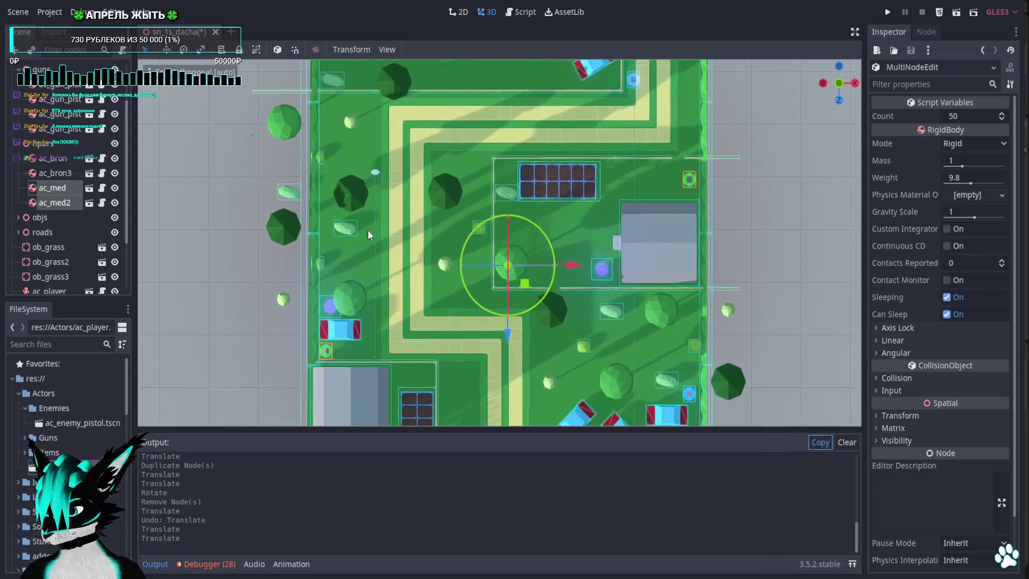
left_click(374, 173)
key("ctrl+d")
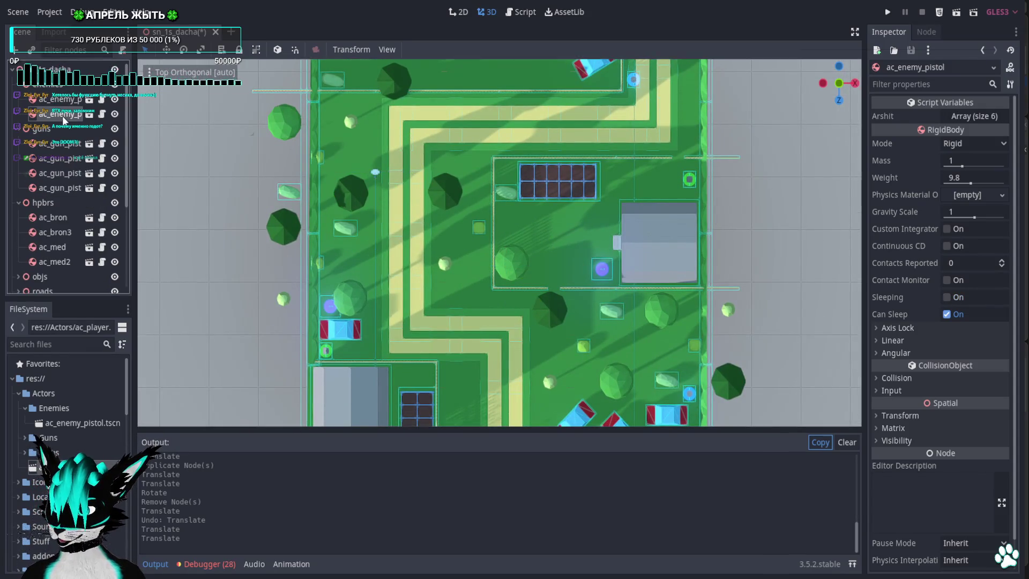
Delete the unwanted ac_enemy_pistol2 duplicate and reposition the original enemy pistol up and left.
scroll(568, 243, "up", 5)
scroll(584, 199, "down", 6)
key("Delete")
key("Return")
scroll(346, 268, "down", 3)
left_click(488, 281)
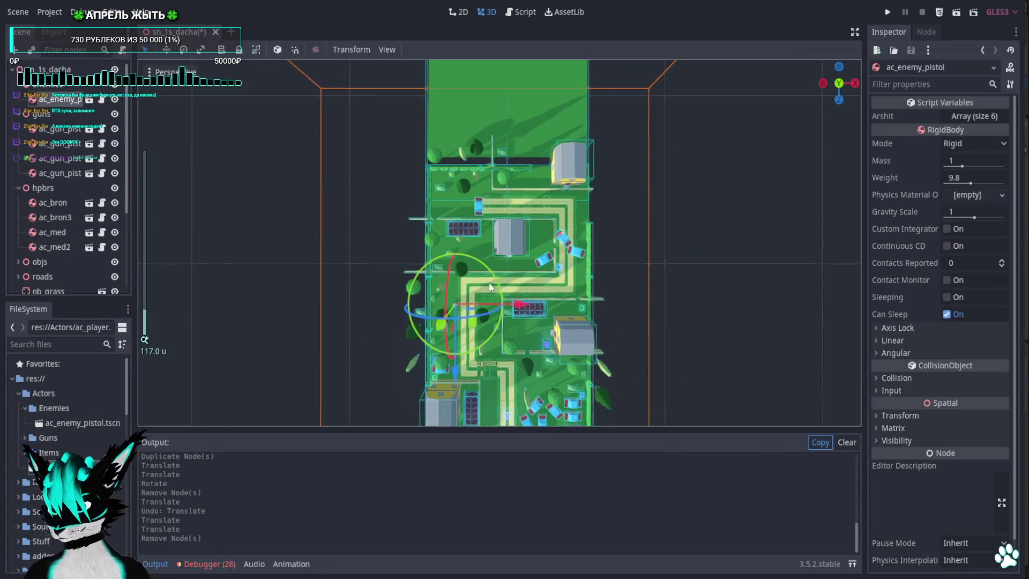
scroll(448, 154, "up", 4)
left_click_drag(478, 200, 448, 213)
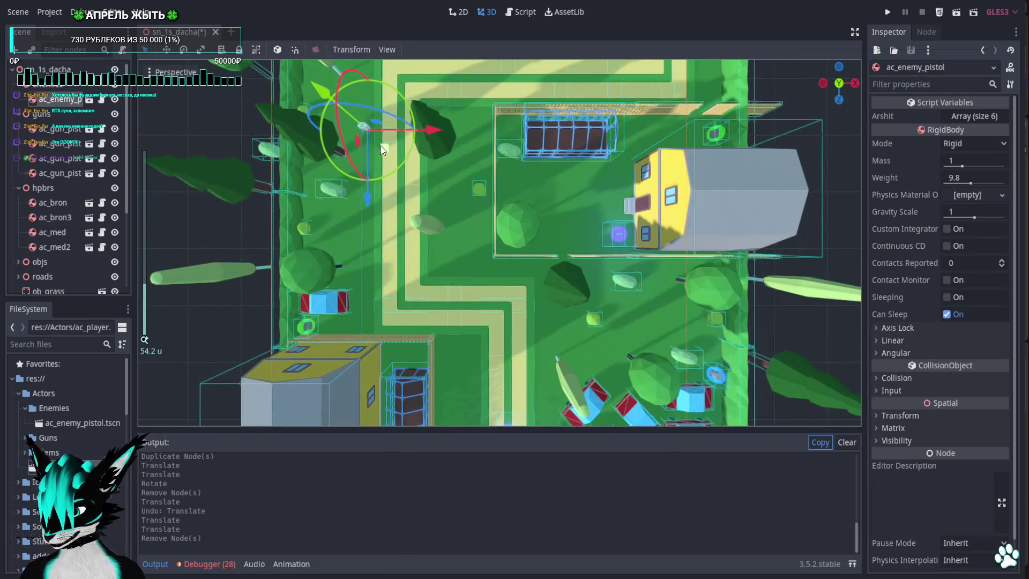
mouse_move(381, 146)
left_mouse_down()
mouse_move(384, 375)
mouse_move(391, 173)
left_mouse_up()
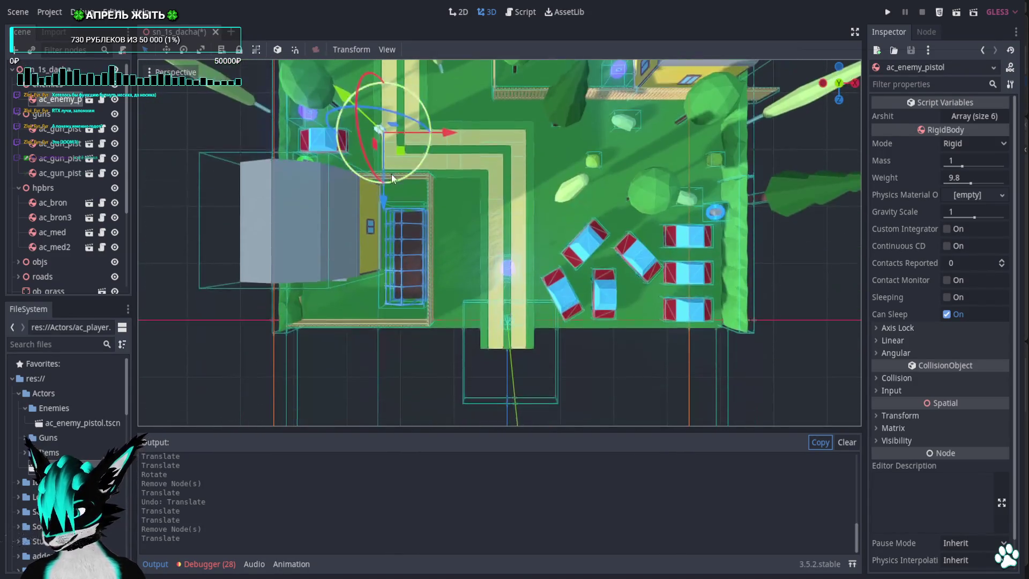
scroll(391, 174, "up", 5)
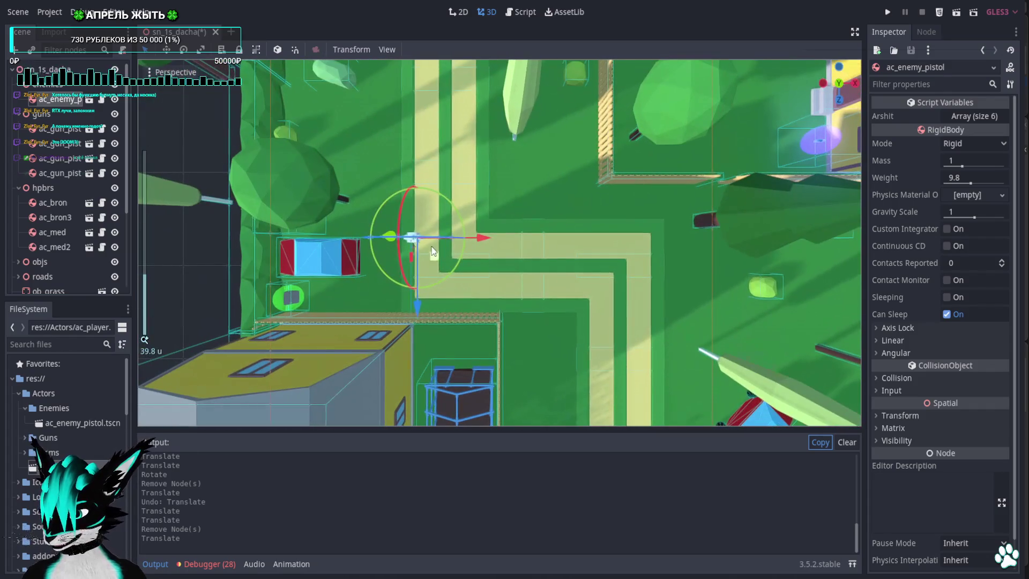
mouse_move(433, 260)
left_mouse_down()
mouse_move(427, 294)
mouse_move(412, 283)
mouse_move(406, 122)
left_mouse_up()
scroll(483, 284, "up", 3)
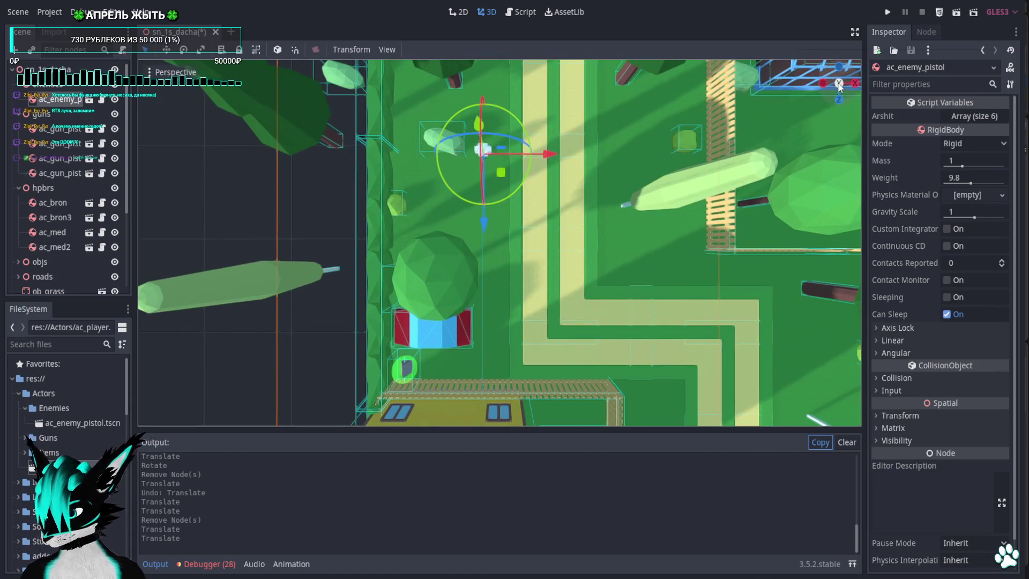
left_click(839, 84)
left_click_drag(506, 209, 476, 186)
Duplicate the enemy three times, placing copies on the solar panel, further up-left and near the cars.
key("ctrl+d")
left_click_drag(383, 181, 550, 154)
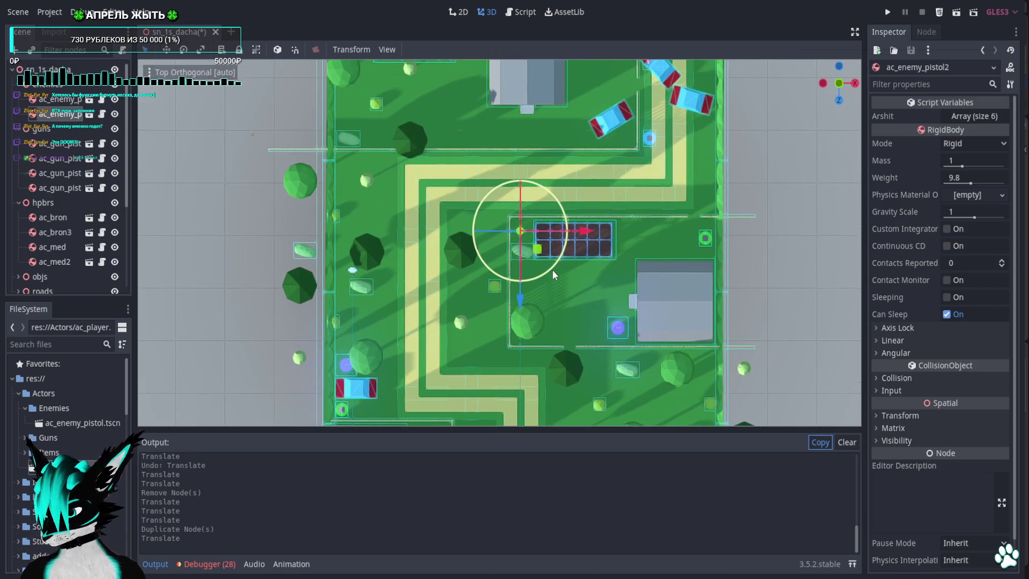
key("ctrl+d")
mouse_move(512, 247)
left_mouse_down()
mouse_move(389, 201)
mouse_move(558, 208)
mouse_move(462, 215)
mouse_move(356, 199)
mouse_move(528, 198)
mouse_move(553, 207)
mouse_move(543, 209)
left_mouse_up()
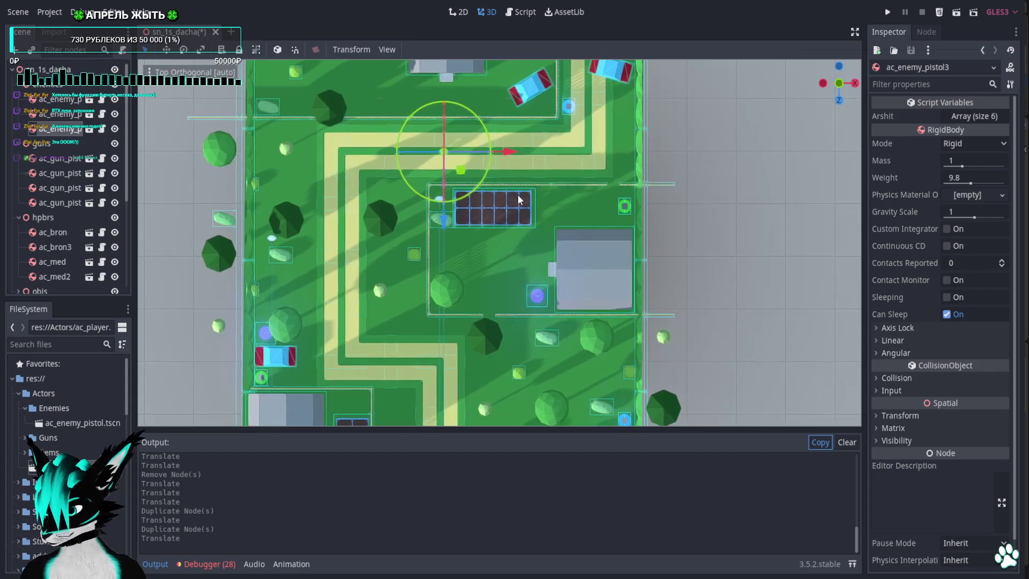
key("ctrl+d")
mouse_move(462, 175)
left_mouse_down()
mouse_move(634, 140)
mouse_move(622, 194)
left_mouse_up()
scroll(622, 194, "up", 3)
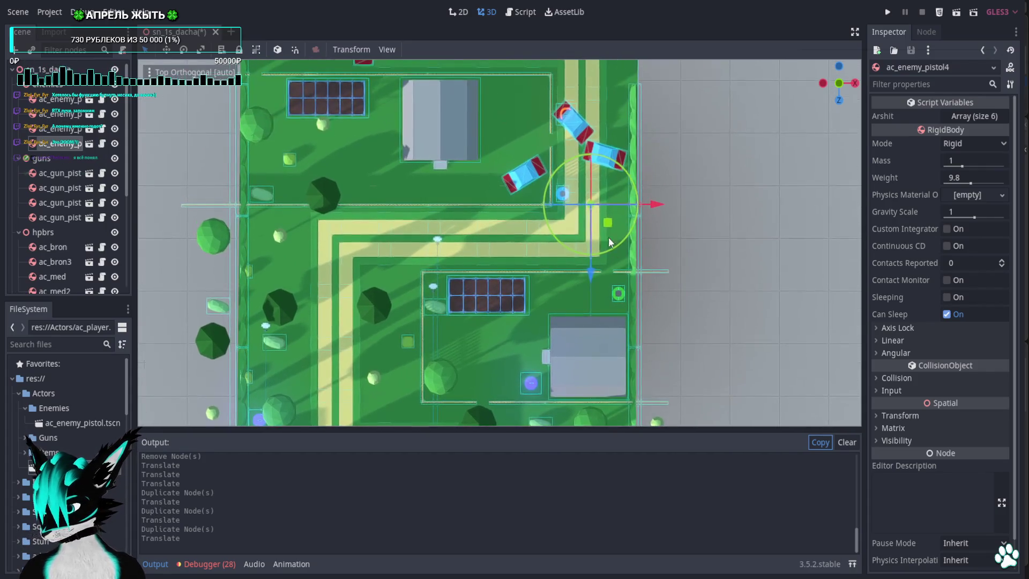
mouse_move(609, 237)
left_mouse_down()
mouse_move(581, 179)
mouse_move(510, 107)
mouse_move(507, 207)
mouse_move(431, 196)
mouse_move(388, 171)
mouse_move(402, 113)
left_mouse_up()
Add more enemy copies up to ac_enemy_pistol8, in the top-left plot and beside the blue car.
key("ctrl+d")
key("ctrl+d")
scroll(506, 260, "up", 5)
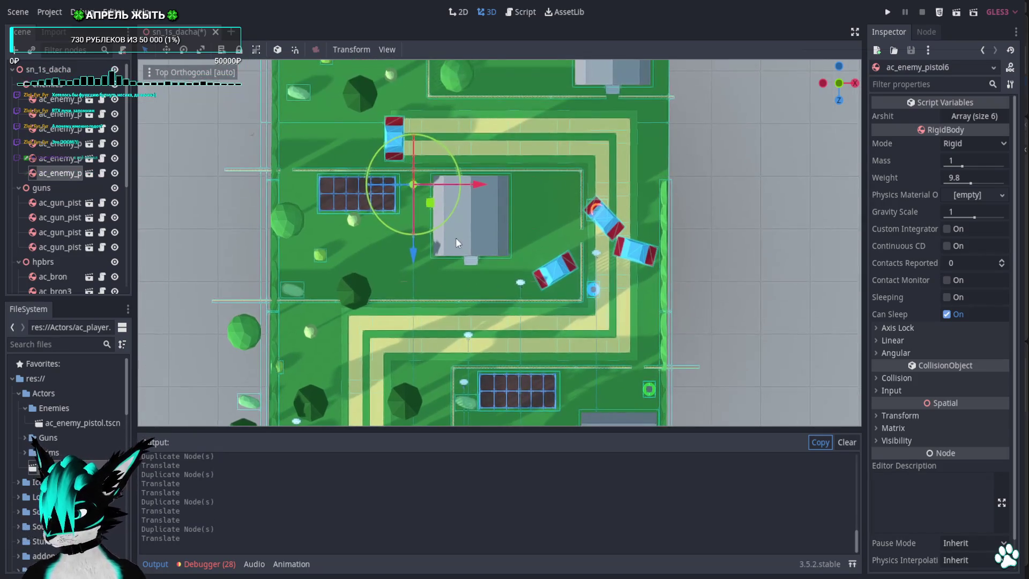
key("ctrl+d")
mouse_move(442, 220)
left_mouse_down()
mouse_move(388, 135)
mouse_move(329, 92)
left_mouse_up()
scroll(380, 203, "up", 5)
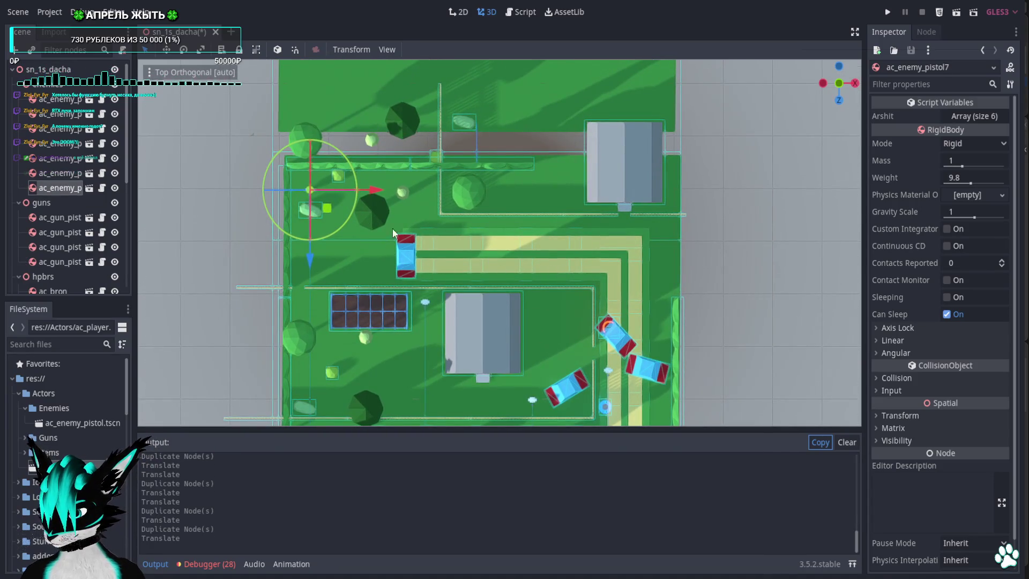
key("ctrl+d")
mouse_move(326, 208)
left_mouse_down()
mouse_move(486, 283)
mouse_move(448, 274)
left_mouse_up()
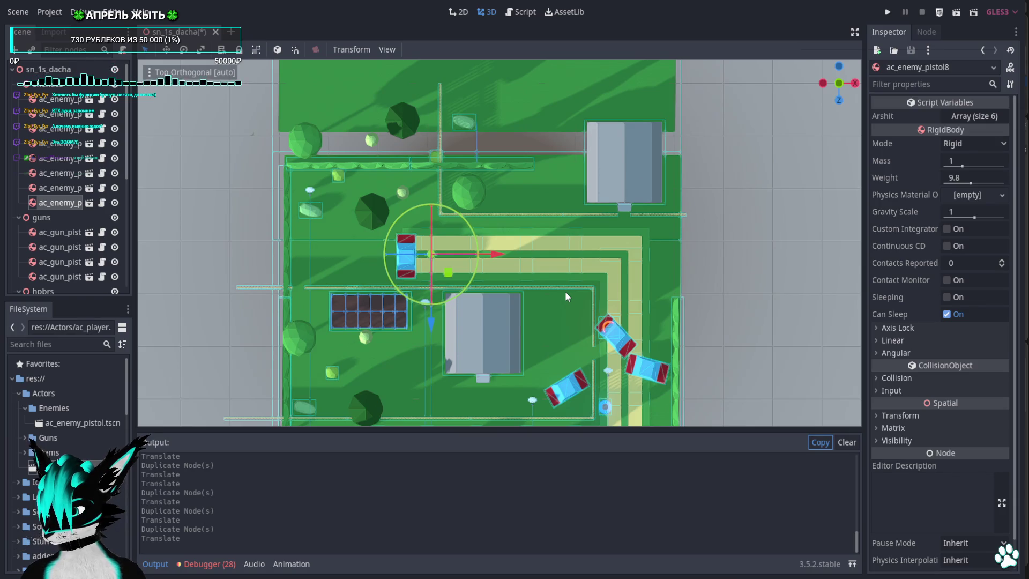
Shift the eighth enemy to the right and select the ac_gun_pistol3 pickup.
left_click_drag(450, 276, 641, 246)
scroll(588, 274, "down", 3)
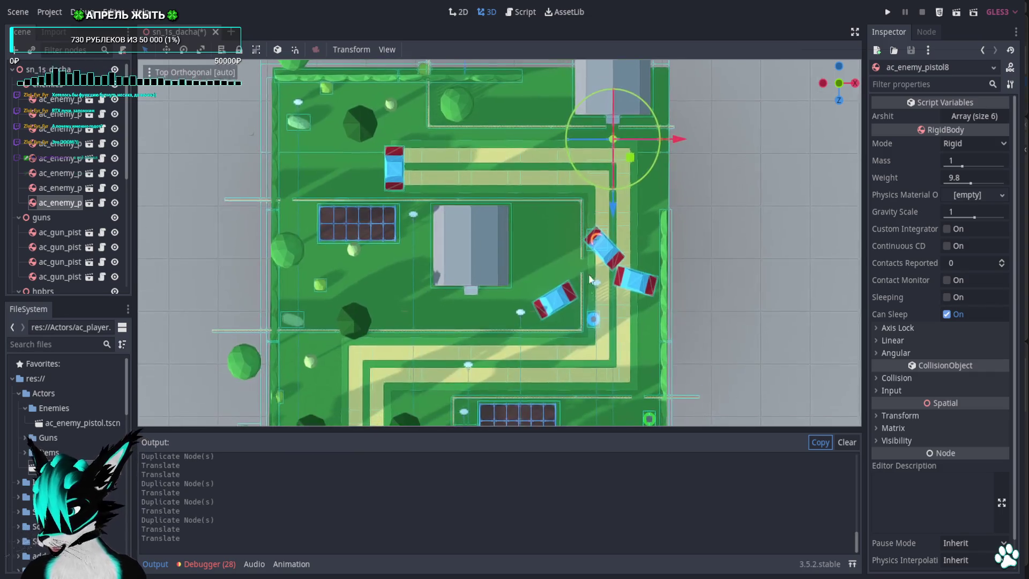
left_click(648, 418)
scroll(689, 297, "down", 3)
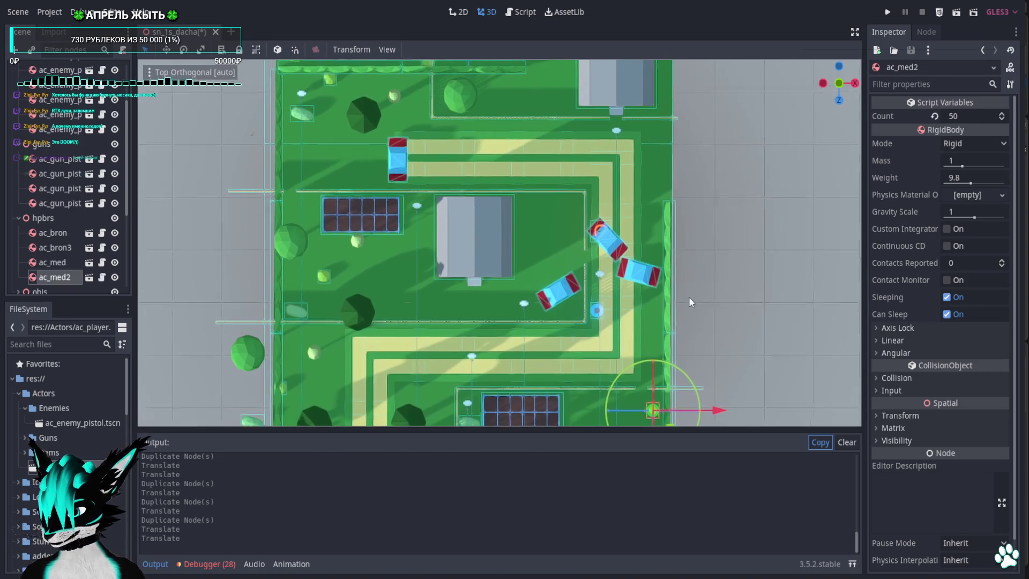
scroll(632, 353, "down", 3)
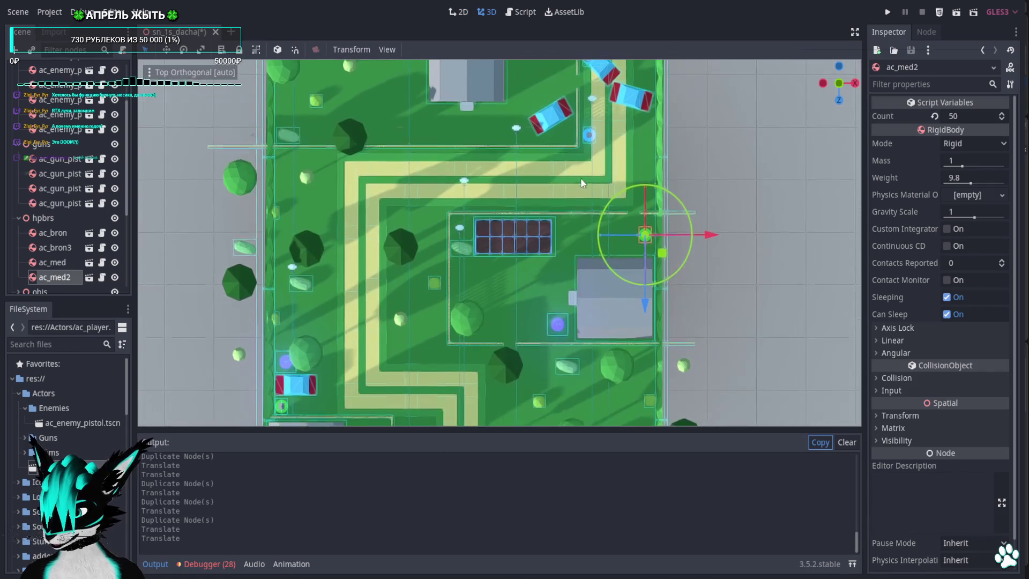
left_click(556, 323)
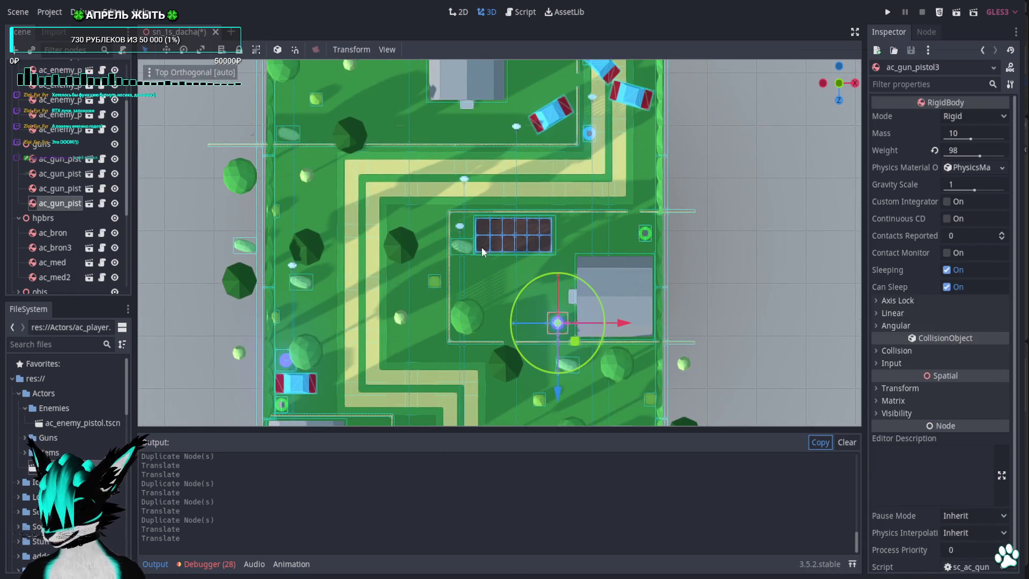
Expand Actors > Guns in the FileSystem dock and open its Pistol folder.
left_click(25, 437)
scroll(29, 446, "down", 1)
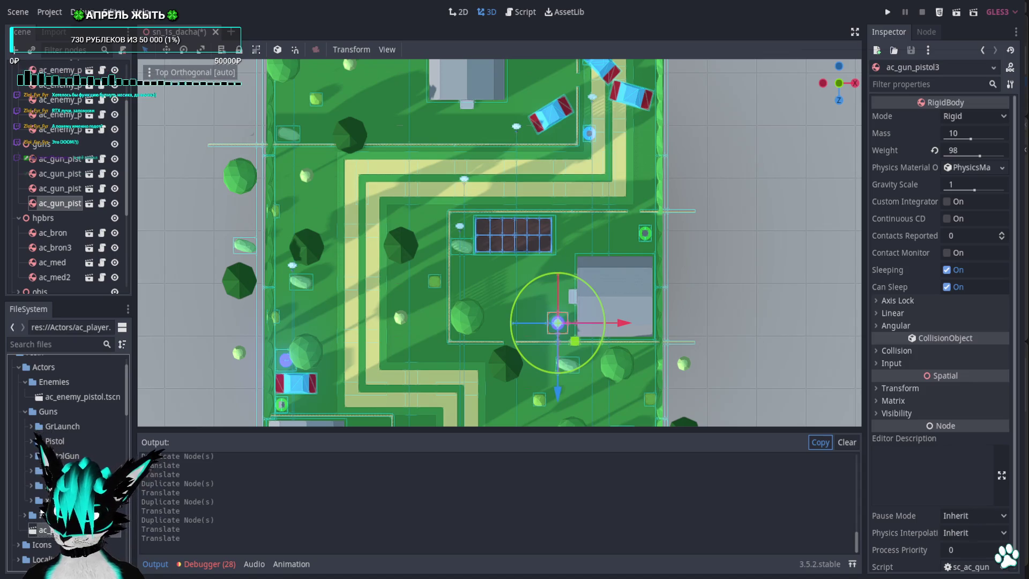
left_click(31, 472)
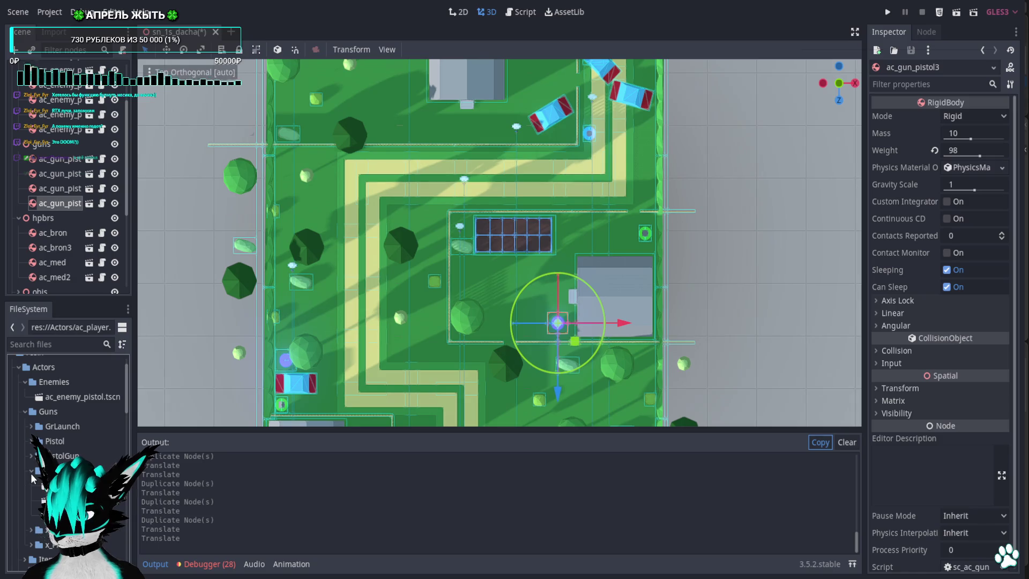
left_click(30, 473)
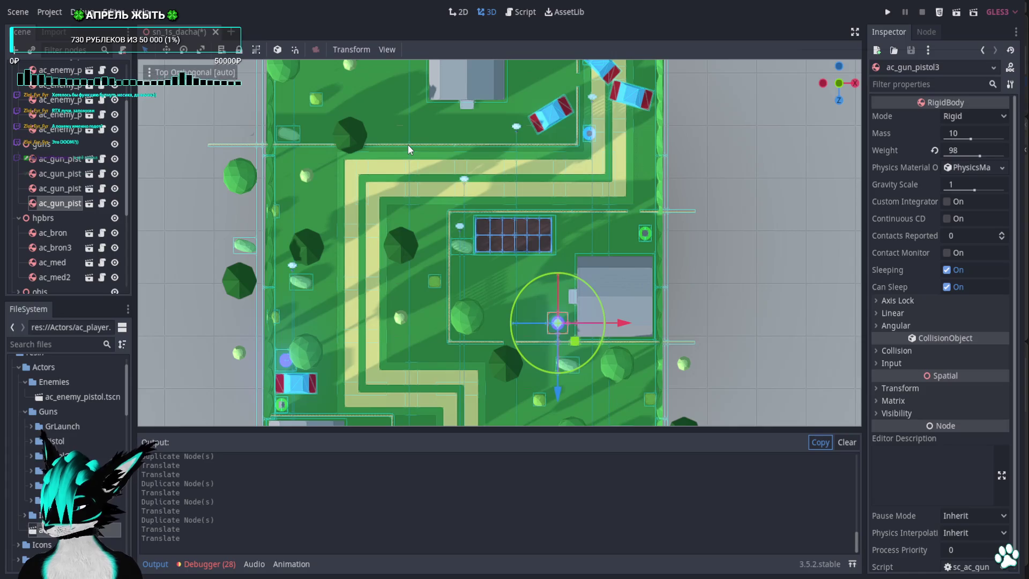
mouse_move(412, 143)
left_mouse_down()
mouse_move(510, 202)
mouse_move(512, 311)
mouse_move(502, 194)
left_mouse_up()
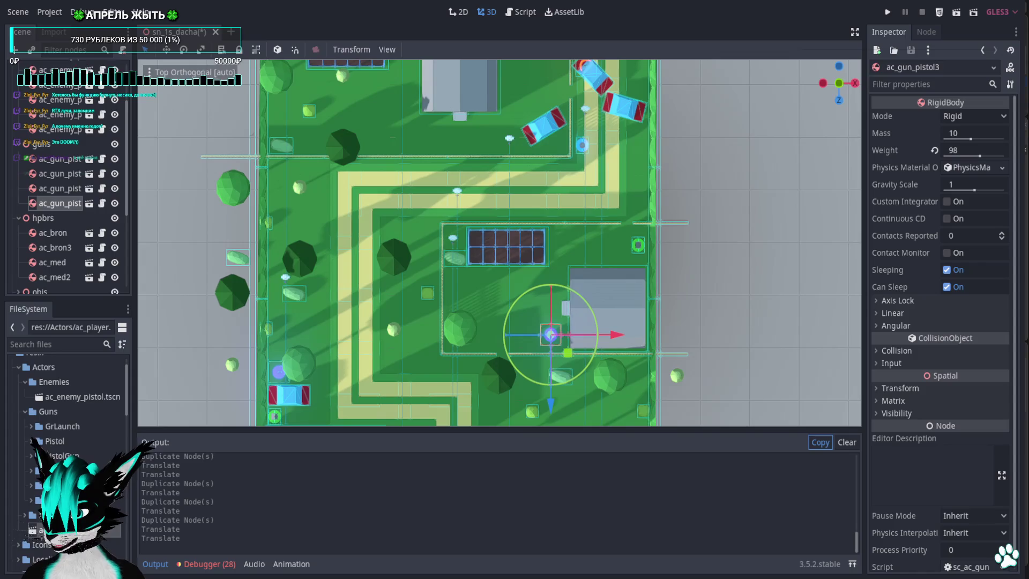
left_click(54, 440)
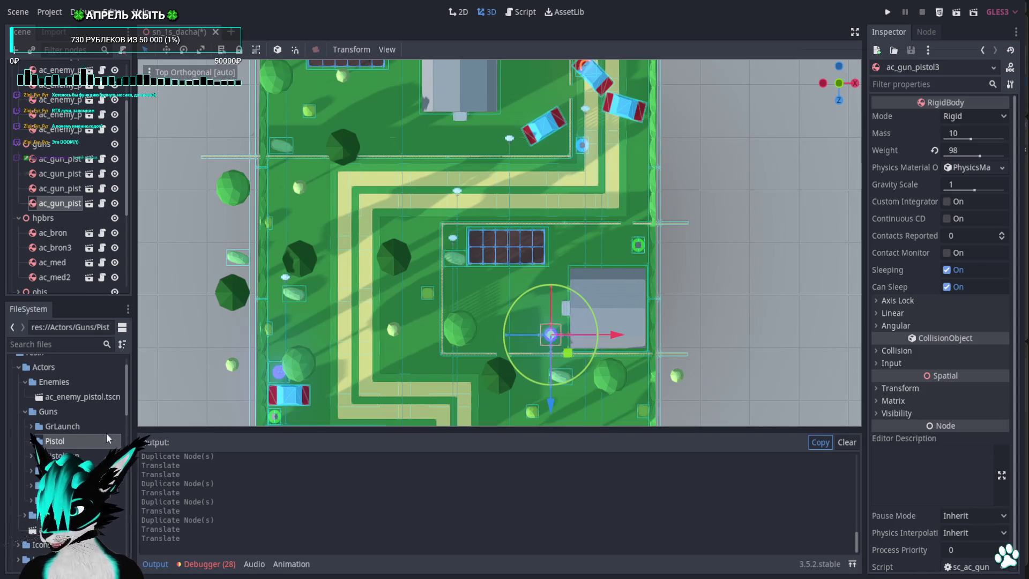
Duplicate the ac_gun_pistol3 pickup four times and spread the copies across the dacha plots.
mouse_move(631, 238)
left_mouse_down()
mouse_move(619, 278)
mouse_move(635, 225)
left_mouse_up()
key("ctrl+d")
mouse_move(575, 347)
left_mouse_down()
mouse_move(579, 357)
mouse_move(581, 186)
mouse_move(608, 369)
mouse_move(520, 126)
mouse_move(547, 321)
left_mouse_up()
mouse_move(565, 242)
left_mouse_down()
mouse_move(580, 317)
mouse_move(608, 325)
mouse_move(582, 343)
mouse_move(567, 340)
mouse_move(628, 278)
mouse_move(637, 239)
left_mouse_up()
key("ctrl+d")
mouse_move(651, 286)
left_mouse_down()
mouse_move(576, 194)
mouse_move(348, 303)
mouse_move(300, 271)
left_mouse_up()
key("ctrl+d")
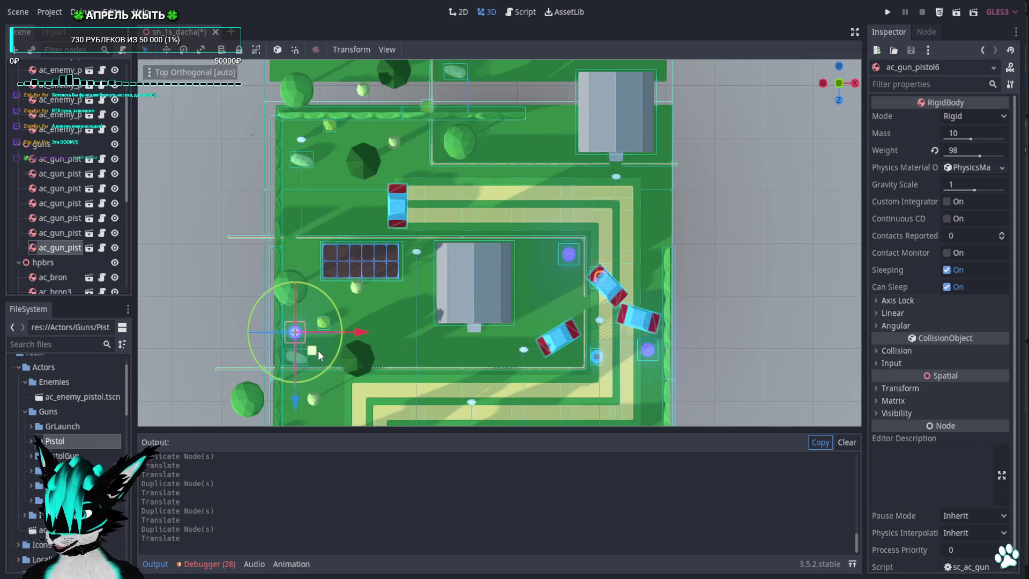
mouse_move(314, 357)
left_mouse_down()
mouse_move(387, 181)
mouse_move(405, 167)
mouse_move(319, 352)
mouse_move(342, 294)
mouse_move(433, 159)
left_mouse_up()
key("ctrl+d")
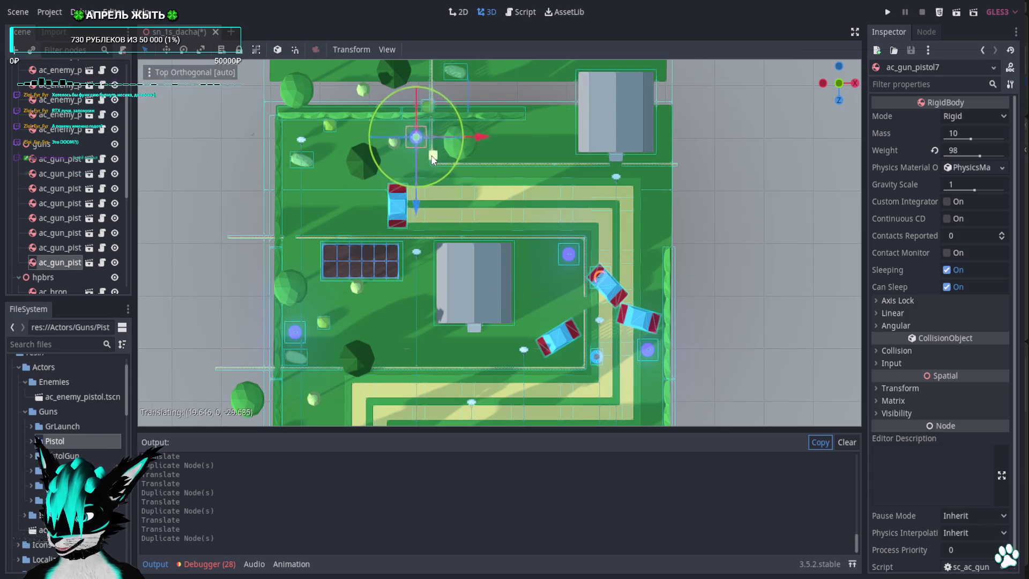
mouse_move(449, 235)
left_mouse_down()
mouse_move(449, 219)
mouse_move(413, 212)
mouse_move(413, 108)
left_mouse_up()
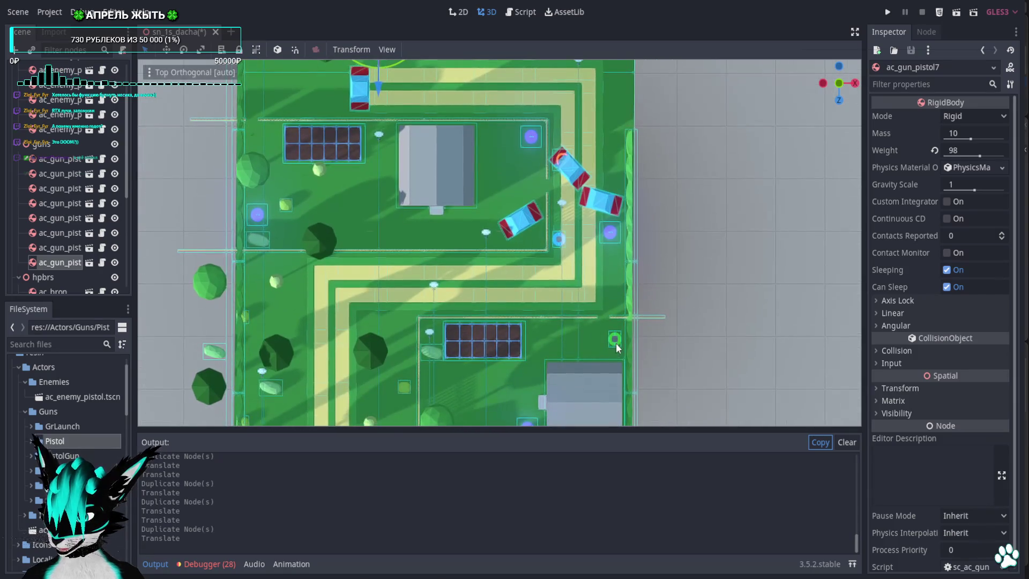
Copy the ac_med2 health pickup up-left, then delete the extra ac_med6 copy.
left_click(616, 344)
key("ctrl+d")
mouse_move(632, 358)
left_mouse_down()
mouse_move(505, 153)
mouse_move(527, 202)
mouse_move(318, 308)
mouse_move(311, 153)
mouse_move(328, 344)
mouse_move(319, 320)
mouse_move(417, 227)
mouse_move(378, 269)
mouse_move(570, 198)
mouse_move(577, 185)
mouse_move(593, 242)
mouse_move(567, 207)
left_mouse_up()
key("ctrl+d")
key("ctrl+d")
key("ctrl+d")
key("Delete")
Confirm removing the ac_med6 pickup.
key("Return")
scroll(571, 286, "down", 3)
scroll(488, 281, "up", 6)
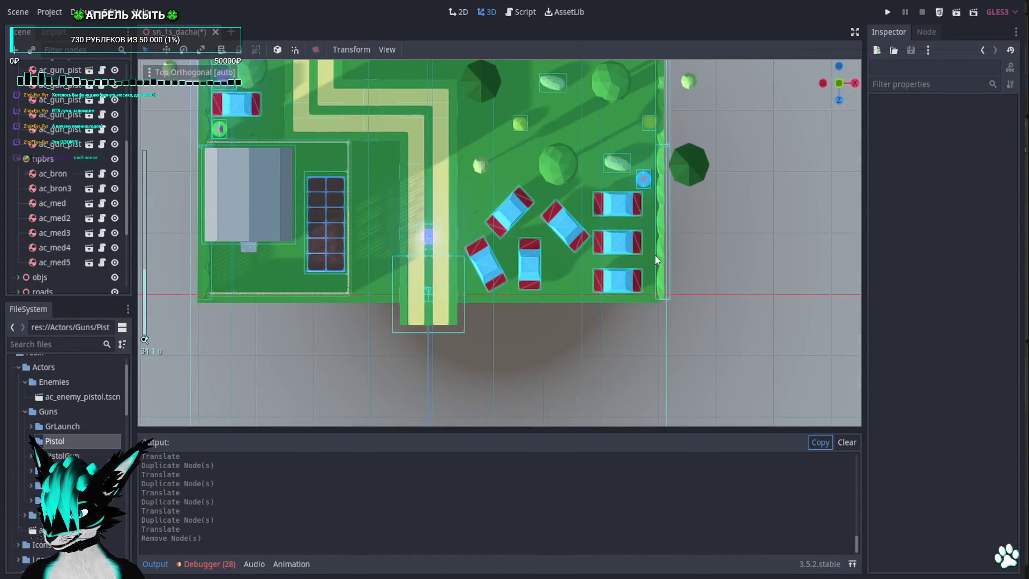
Turn a bush sideways and line copies of it along the lawn's lower edge.
left_click(663, 262)
left_click_drag(676, 242, 648, 330)
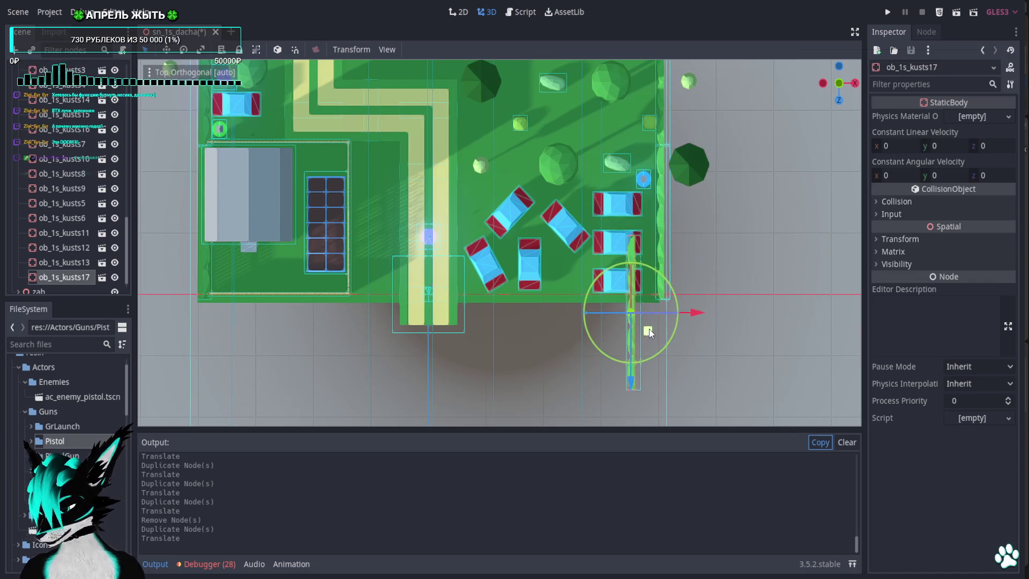
mouse_move(647, 269)
left_mouse_down()
mouse_move(676, 303)
mouse_move(671, 346)
left_mouse_up()
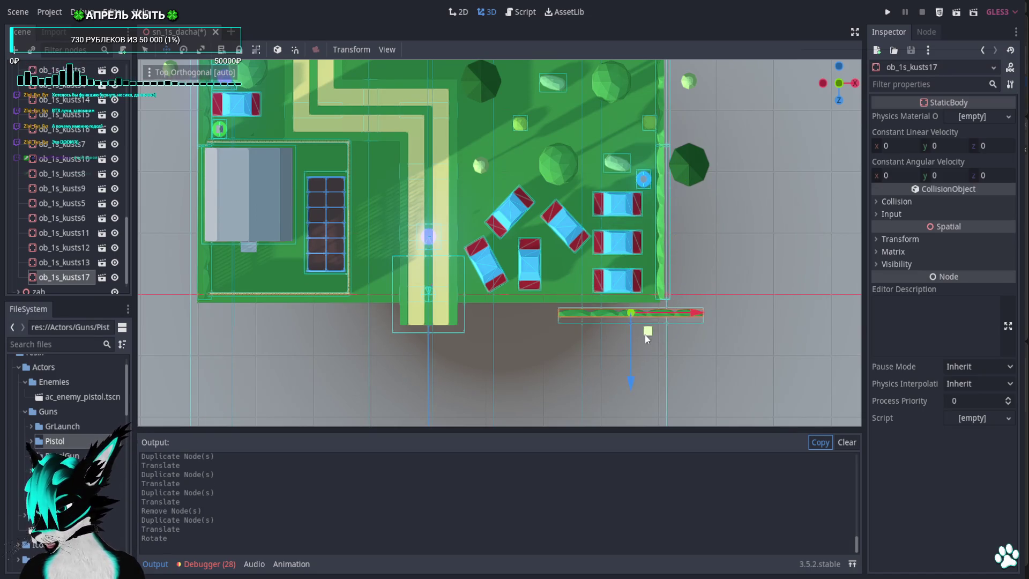
mouse_move(614, 306)
left_mouse_down()
mouse_move(510, 313)
mouse_move(221, 301)
mouse_move(230, 302)
left_mouse_up()
key("ctrl+d")
key("ctrl+d")
left_click_drag(433, 278, 435, 292)
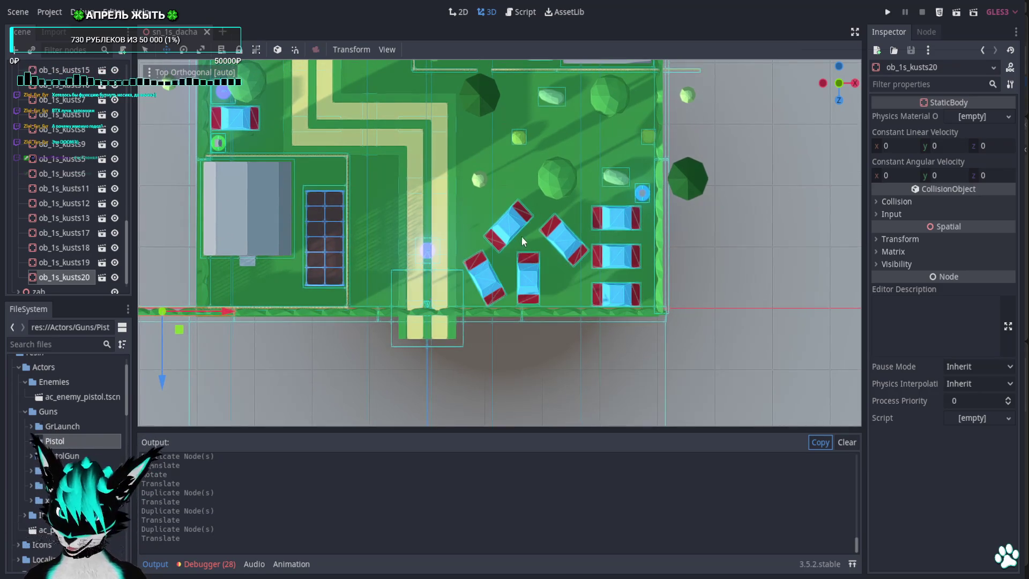
scroll(522, 236, "up", 2)
scroll(73, 202, "up", 3)
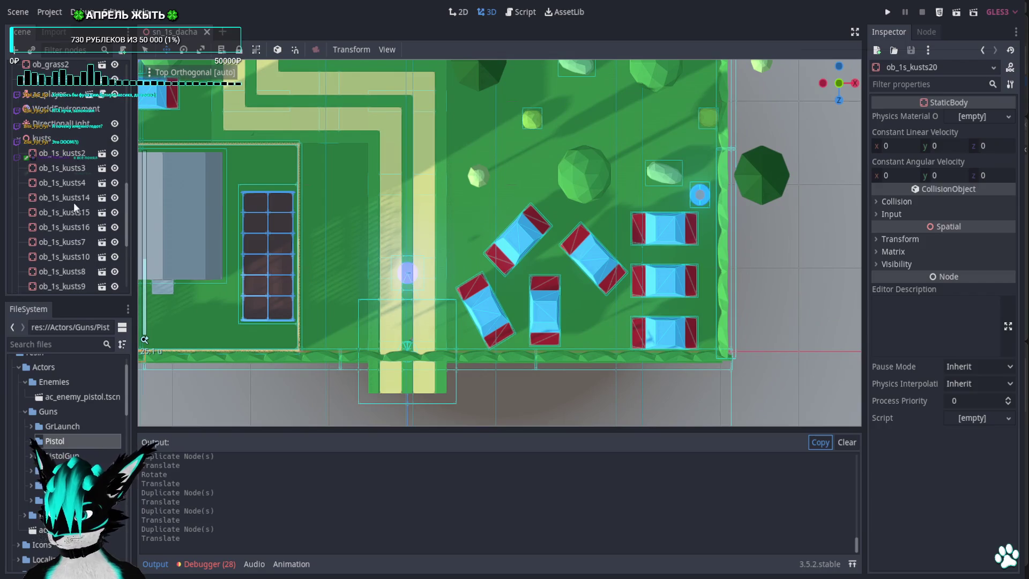
left_click(20, 136)
left_click(49, 221)
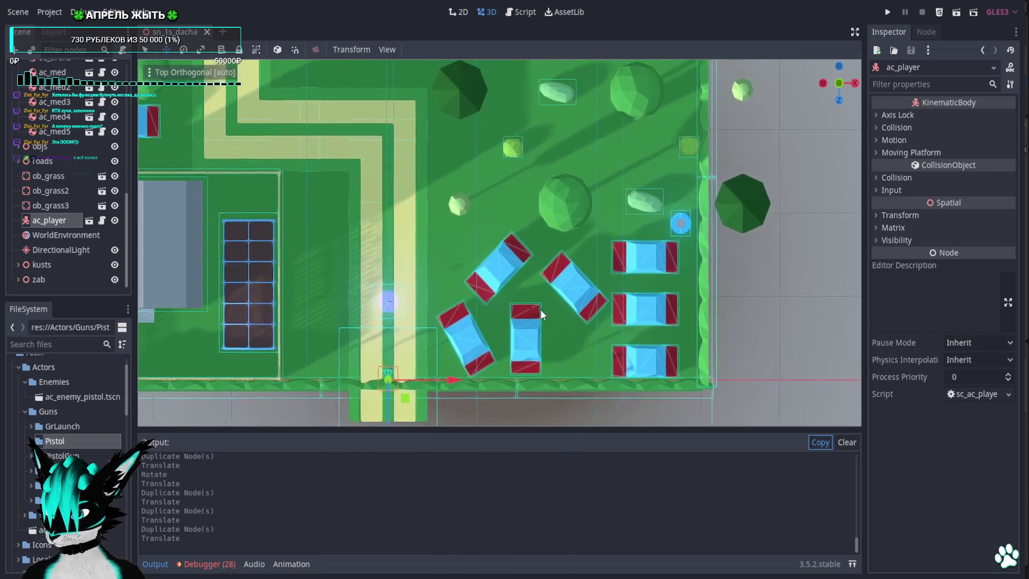
Delete the parked cars ob_1s_car10, ob_1s_car9 and ob_1s_car7.
left_click(585, 322)
key("Delete")
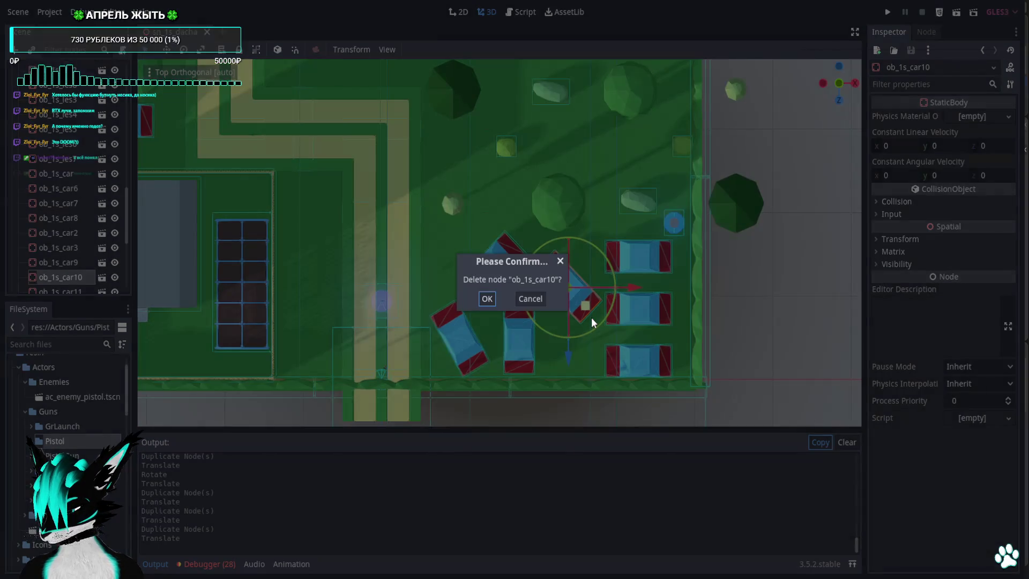
key("Return")
left_click(517, 282)
key("Delete")
key("Return")
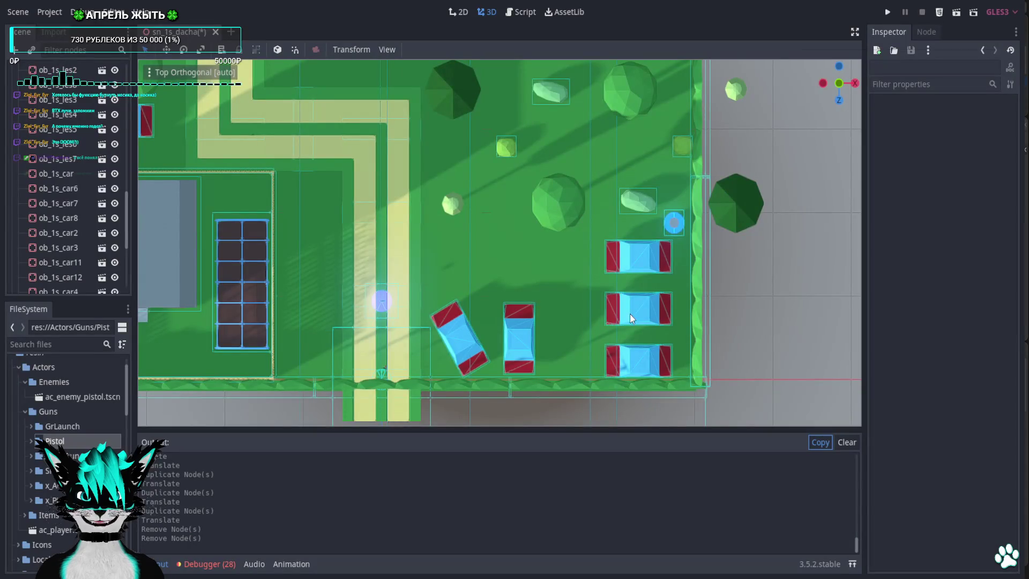
left_click(638, 314)
key("Delete")
key("Return")
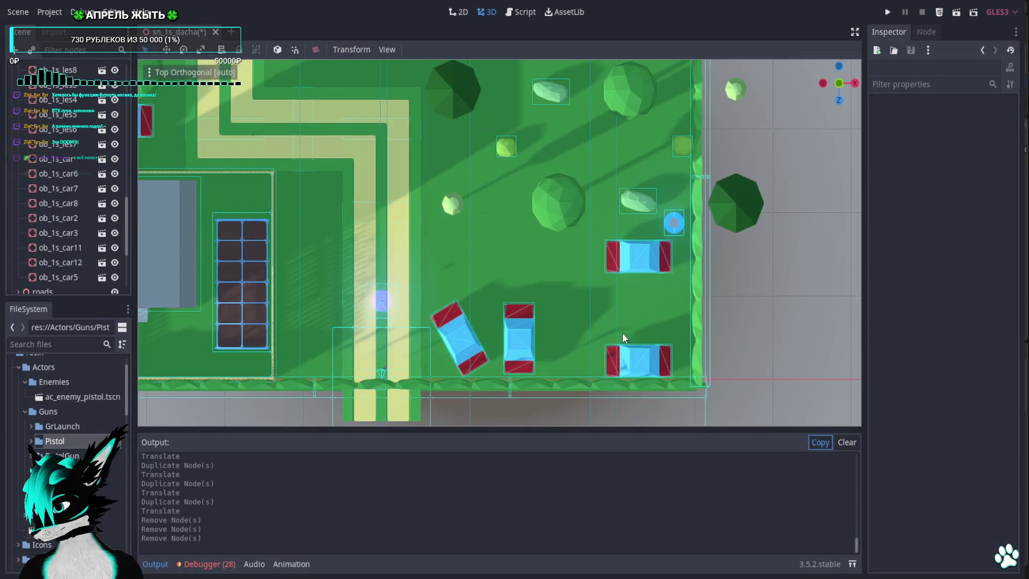
Move the player start, ac_bron and the pistol pickup beside the right-hand cars, then playtest.
left_click(382, 377)
mouse_move(392, 395)
left_mouse_down()
mouse_move(675, 319)
mouse_move(687, 334)
left_mouse_up()
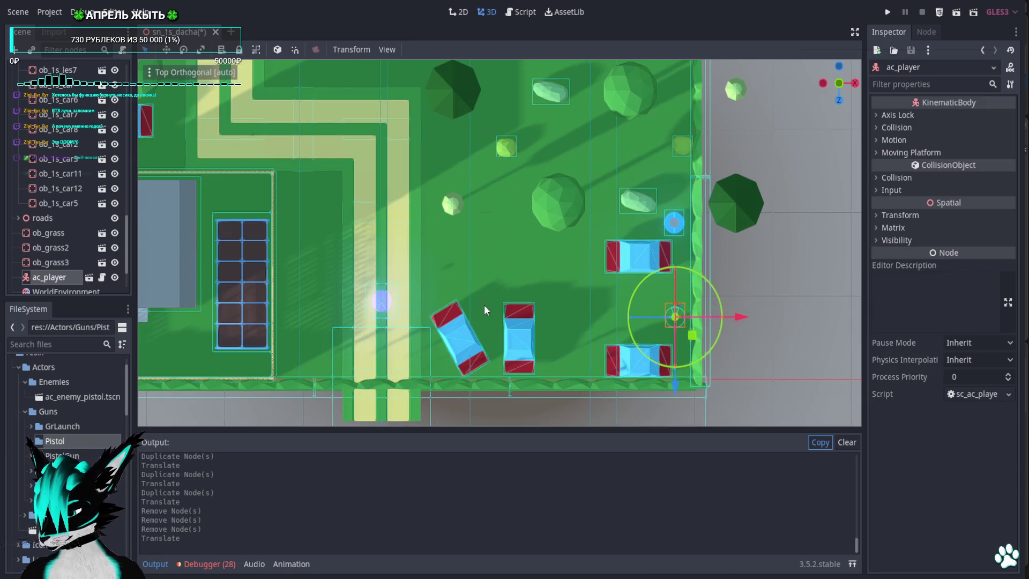
left_click(676, 228)
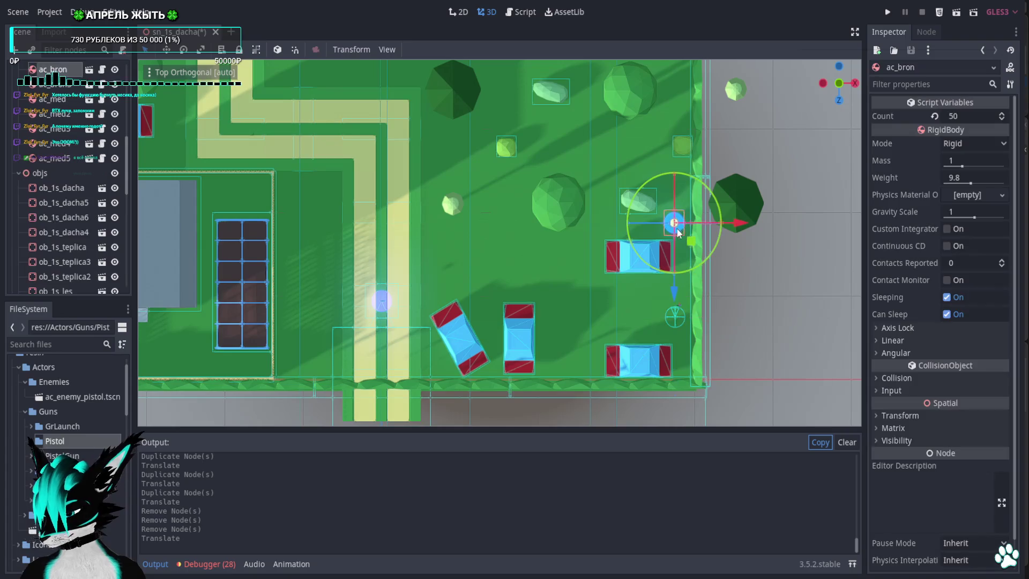
left_click_drag(689, 241, 656, 245)
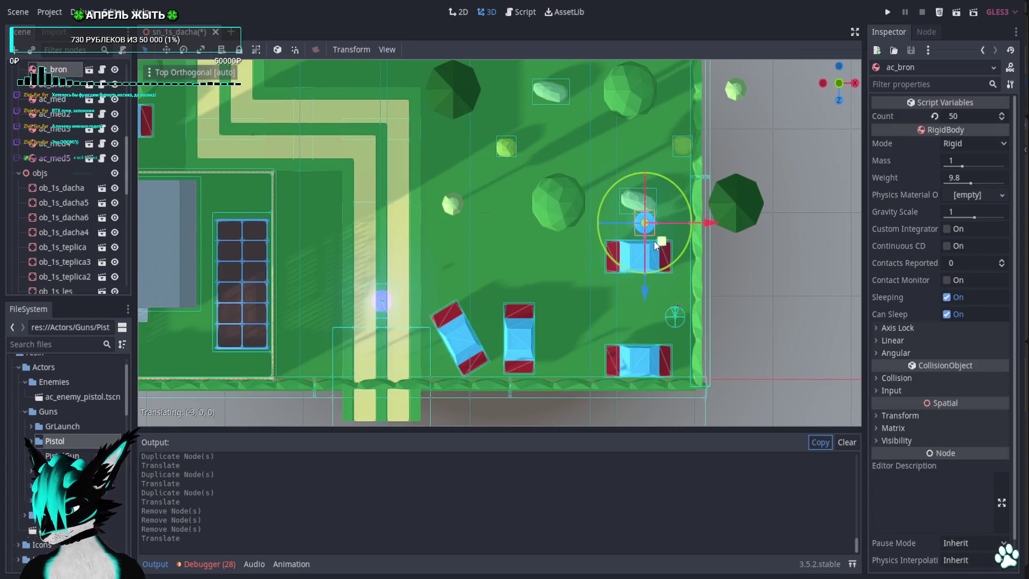
mouse_move(383, 300)
left_mouse_down()
mouse_move(406, 313)
mouse_move(603, 332)
left_mouse_up()
scroll(448, 283, "up", 2)
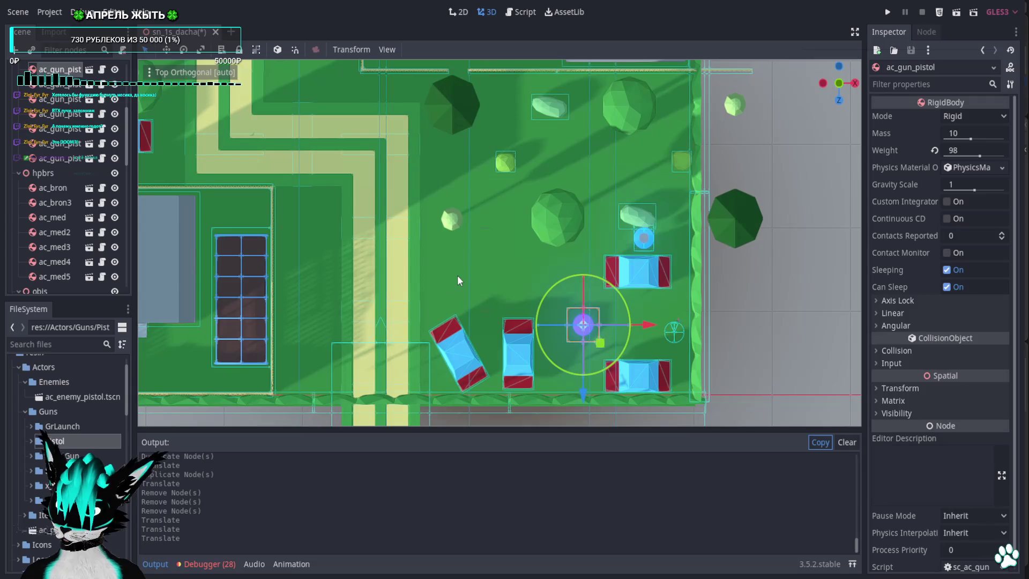
scroll(457, 273, "down", 5)
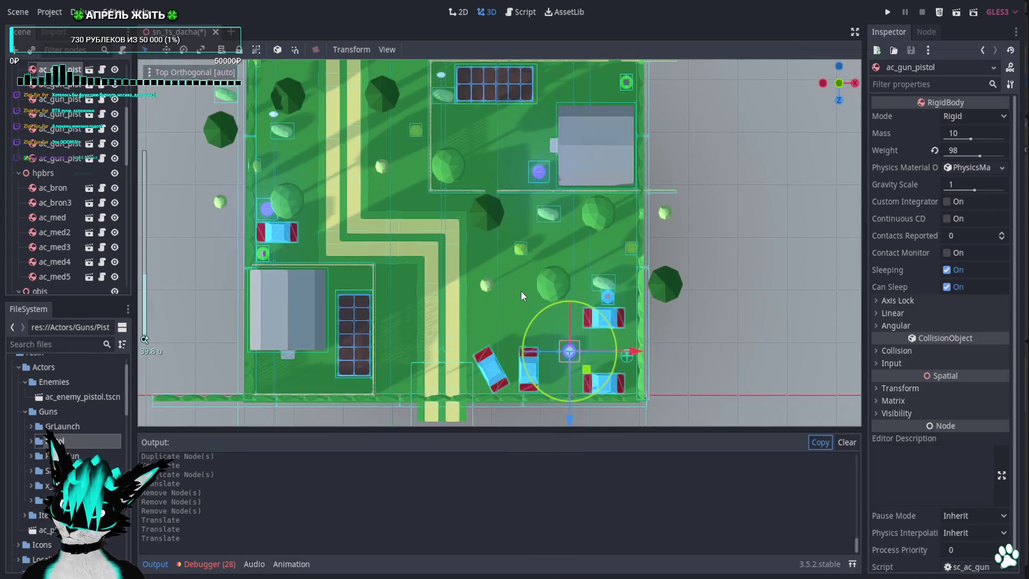
left_click(889, 12)
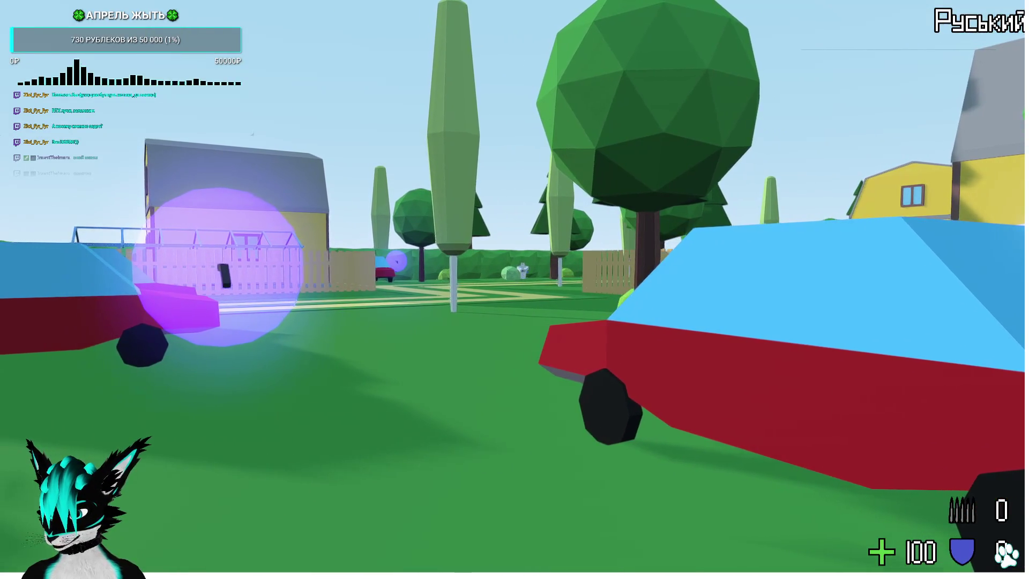
Stop the game, shift the ac_enemy_pistol enemy further right, and relaunch.
key("Escape")
scroll(359, 230, "up", 3)
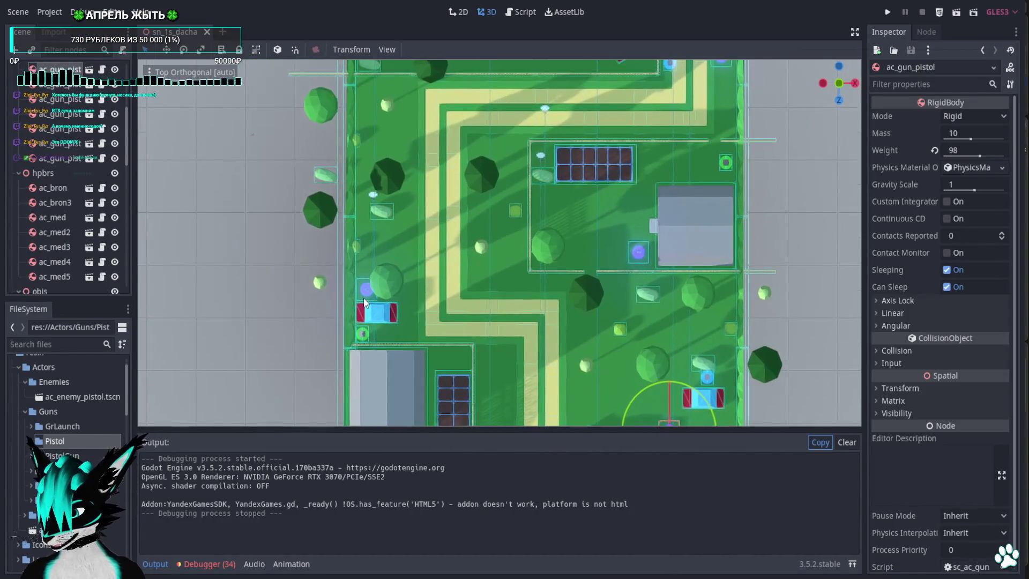
left_click(374, 196)
scroll(374, 198, "up", 3)
left_click_drag(279, 180, 345, 182)
left_click(883, 10)
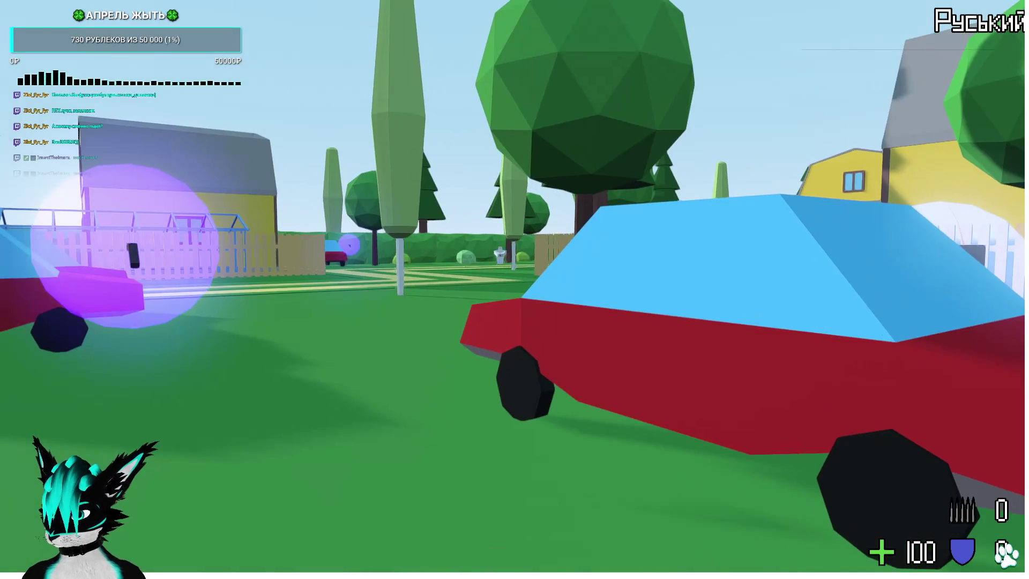
Walk to the pistol, pick it up, fire it, then stop the game.
key("w")
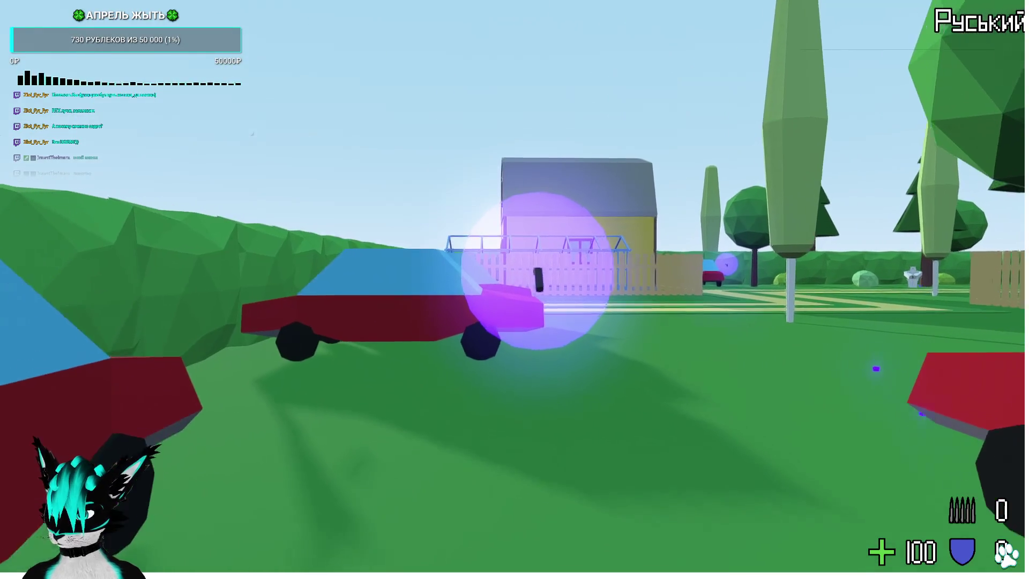
key("e")
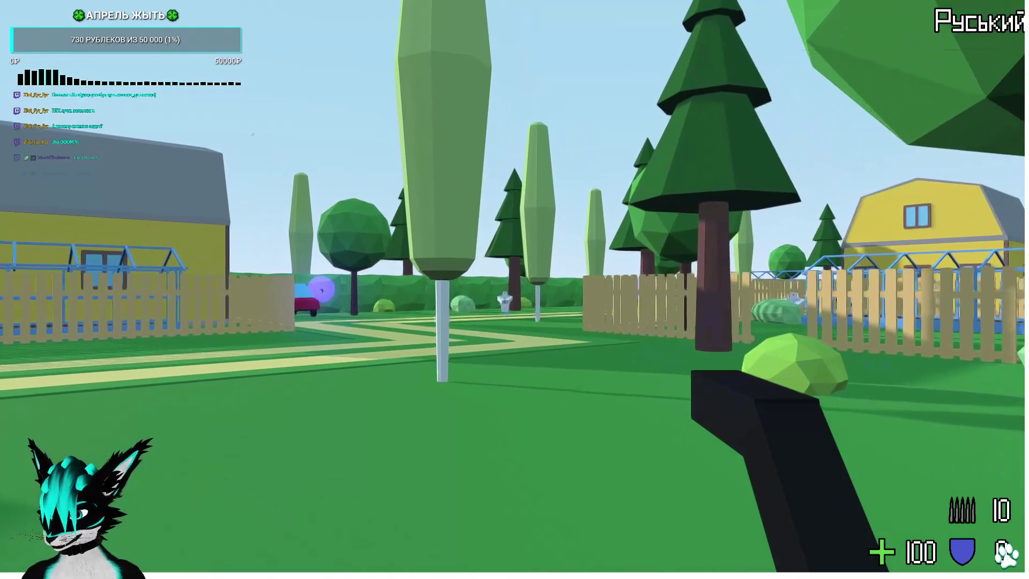
left_click(514, 289)
key("Escape")
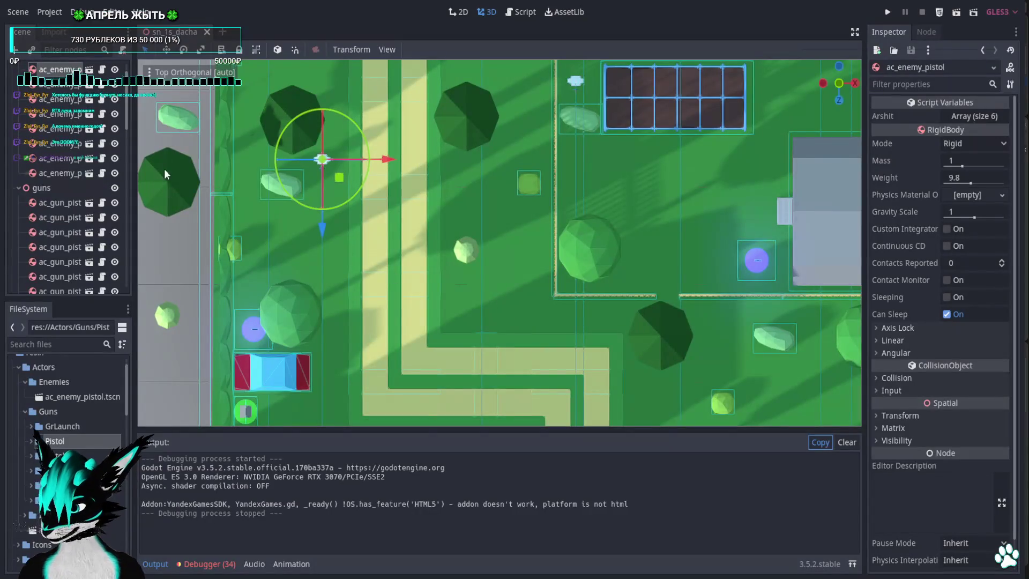
scroll(78, 132, "down", 10)
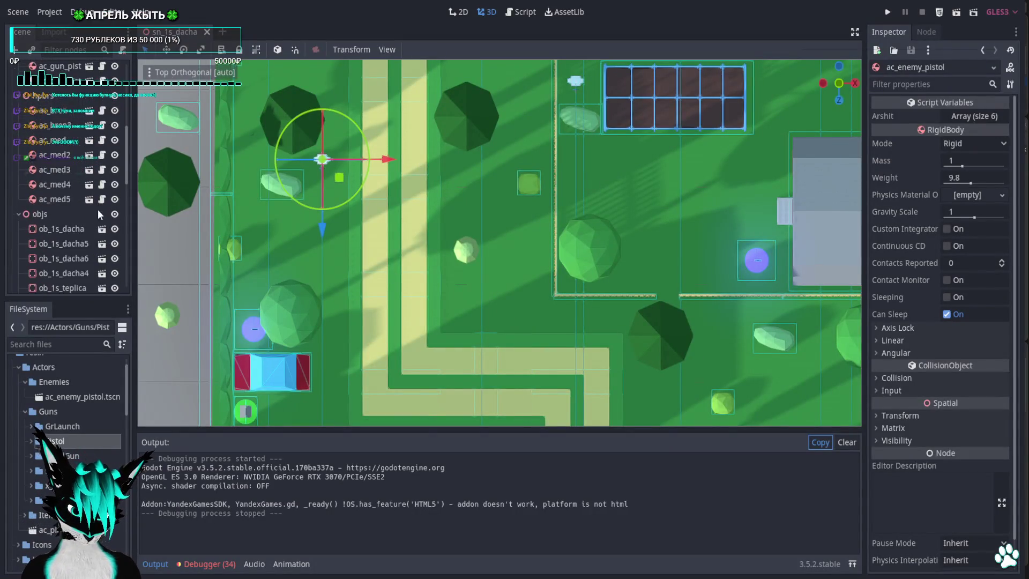
left_click(71, 221)
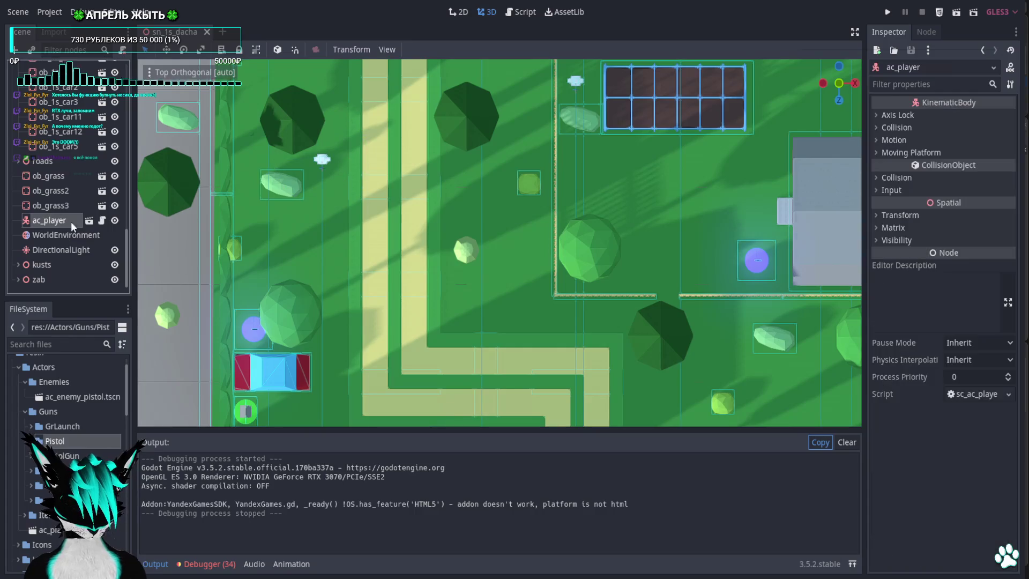
Open the ac_player scene in the 2D view and add a child node under its HUD Control.
left_click(91, 220)
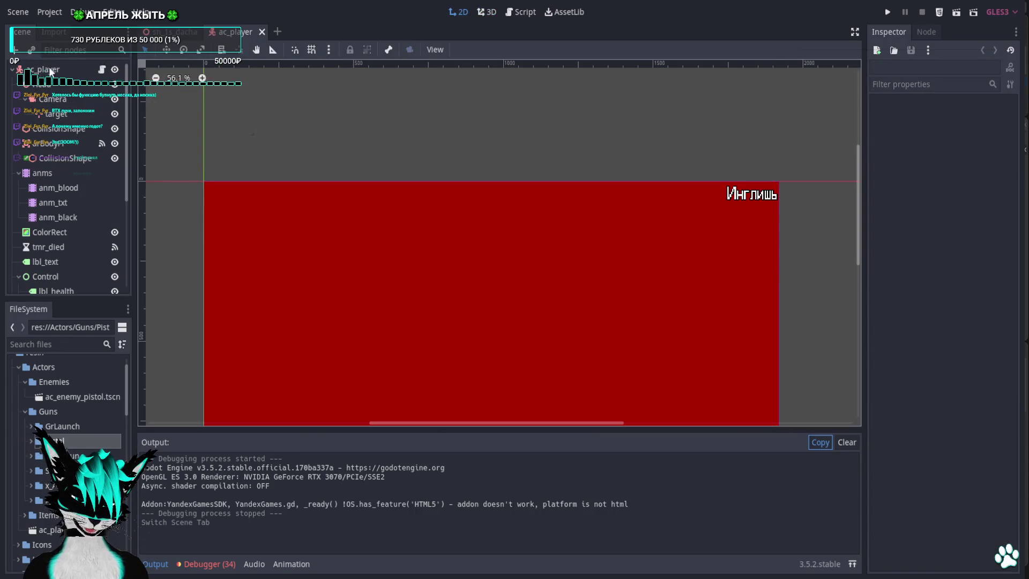
left_click(51, 69)
left_click(51, 84)
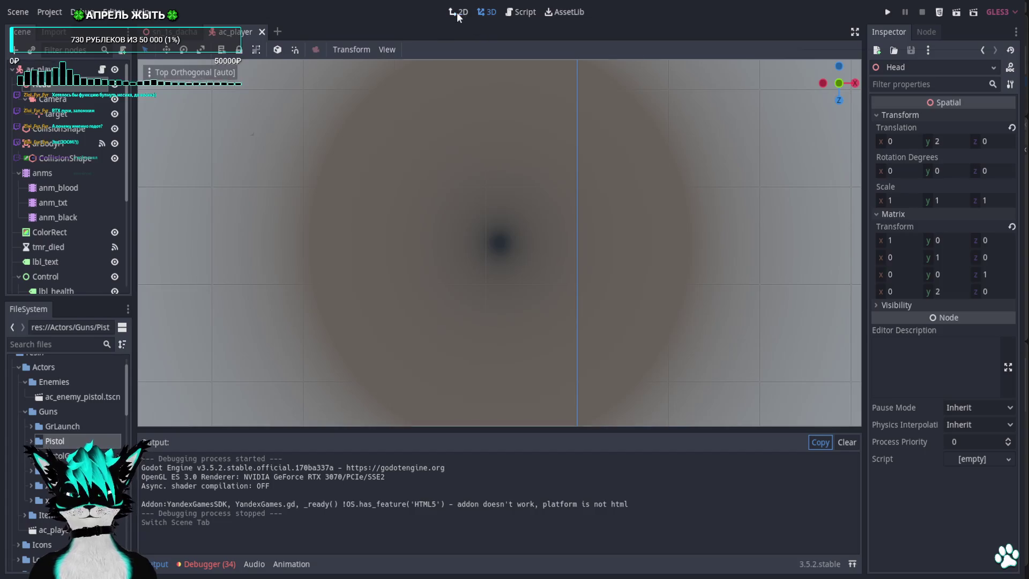
left_click(457, 12)
scroll(529, 230, "down", 5)
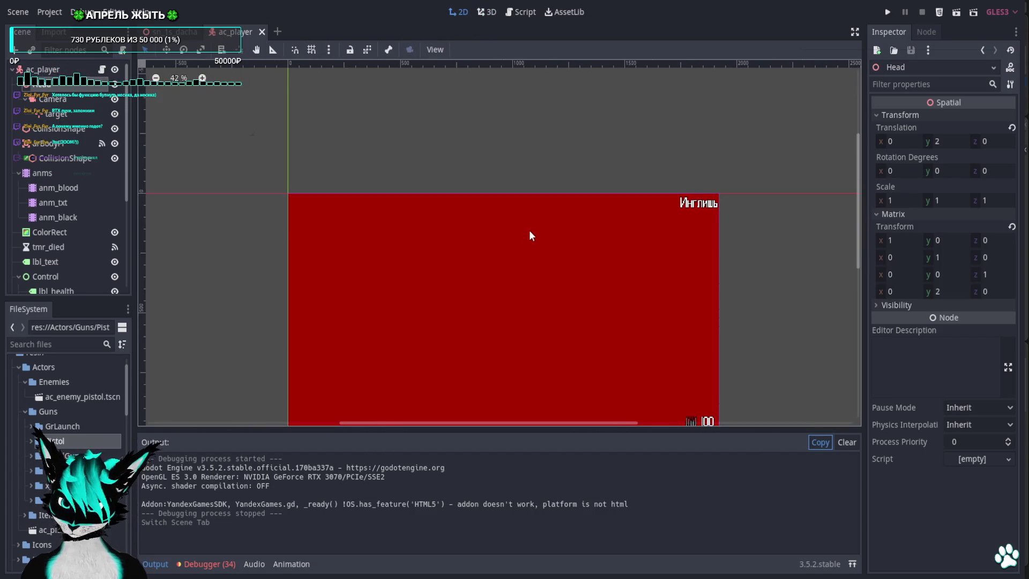
mouse_move(552, 282)
left_mouse_down()
mouse_move(528, 188)
mouse_move(541, 223)
left_mouse_up()
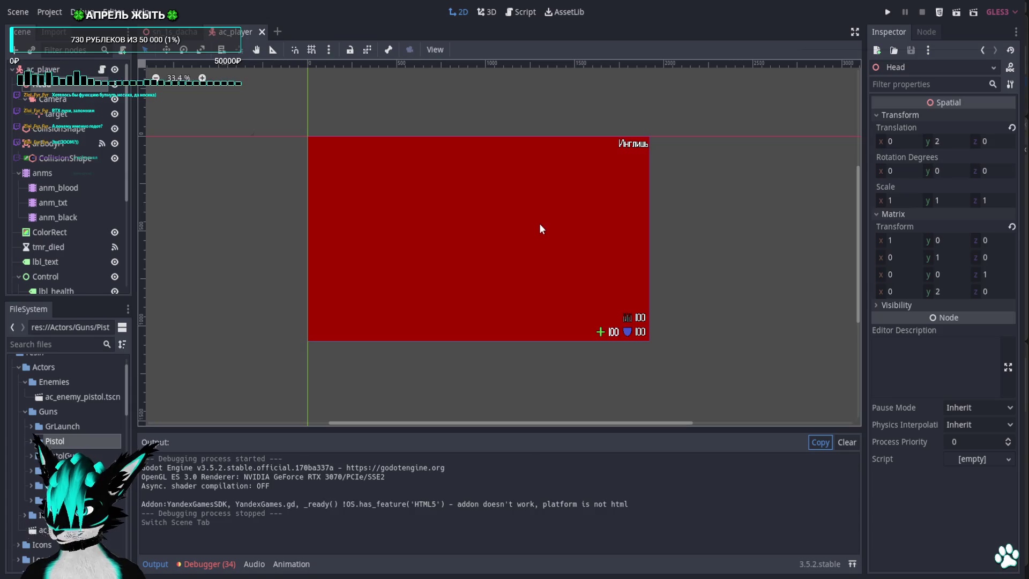
scroll(80, 214, "down", 4)
left_click(46, 163)
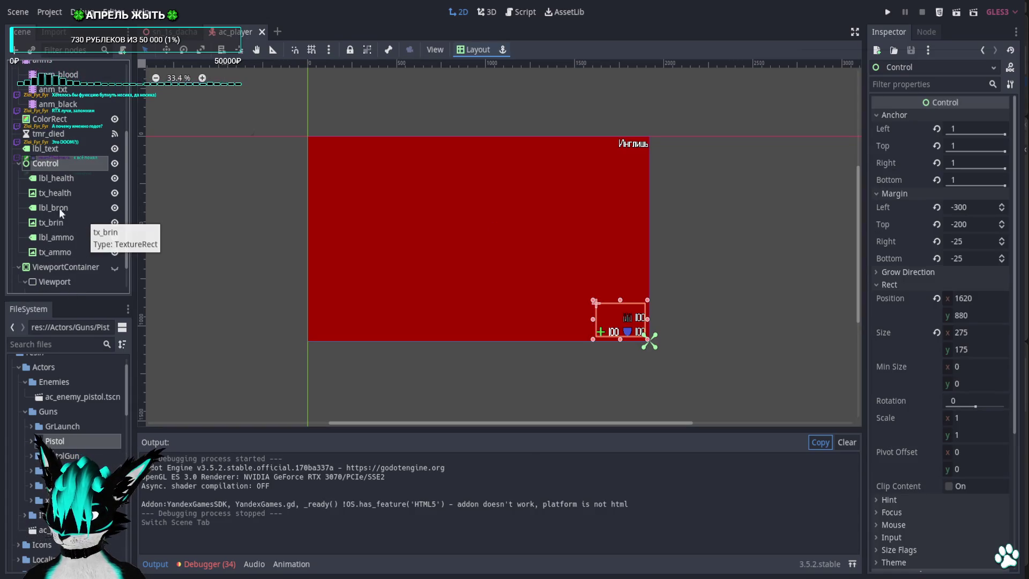
right_click(60, 163)
left_click(127, 178)
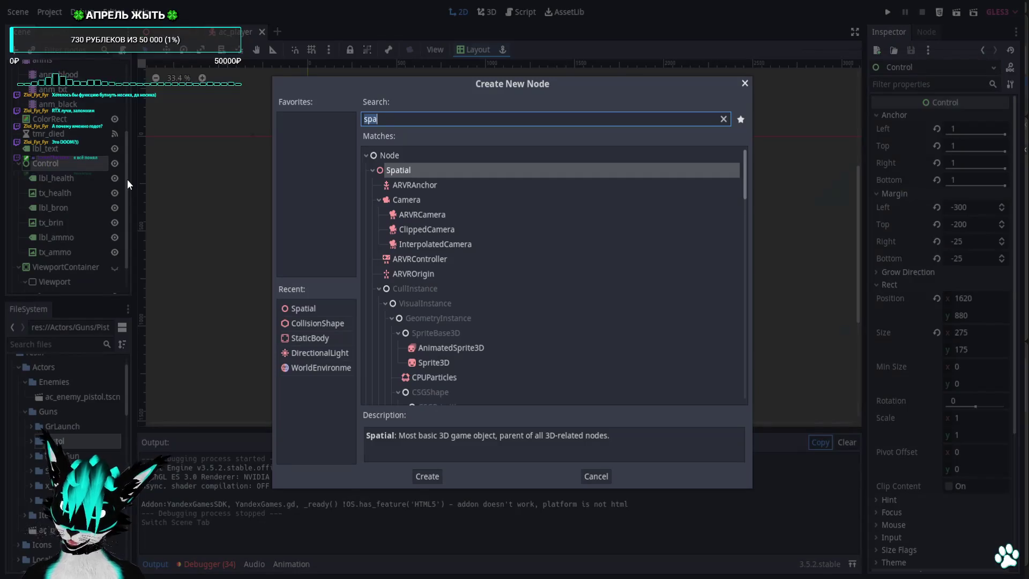
Search for 'label' and create a Label node under Control.
key("BackSpace")
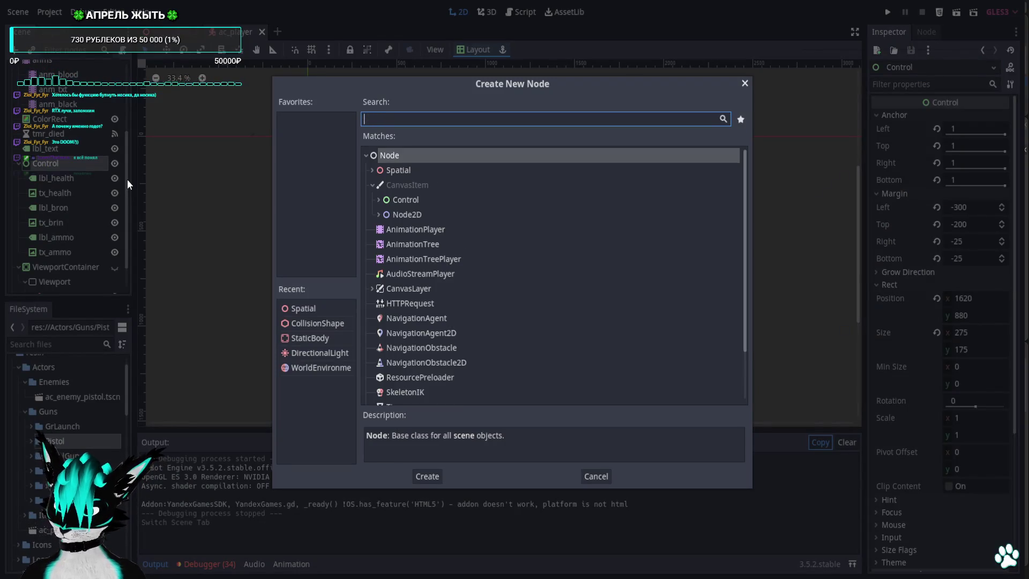
type("label")
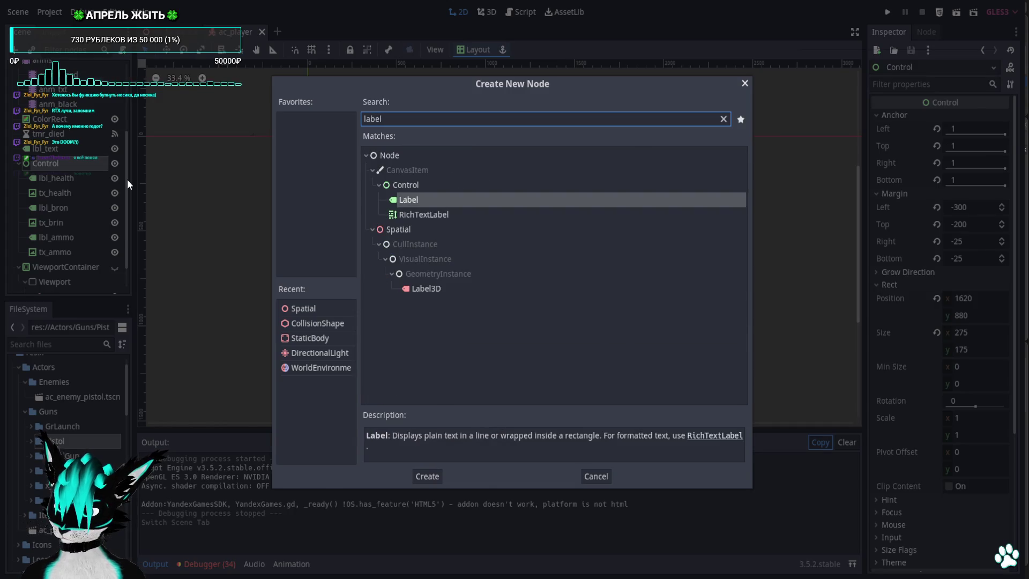
key("Return")
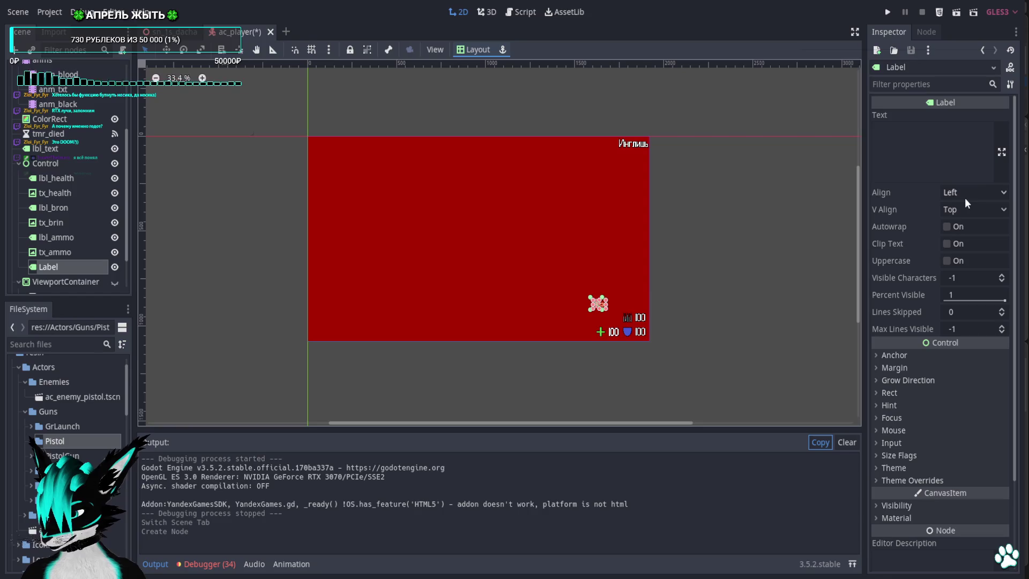
Set the Label's Align and V Align to Center and its text to ','.
left_click(965, 194)
left_click(972, 216)
left_click(969, 210)
left_click(973, 239)
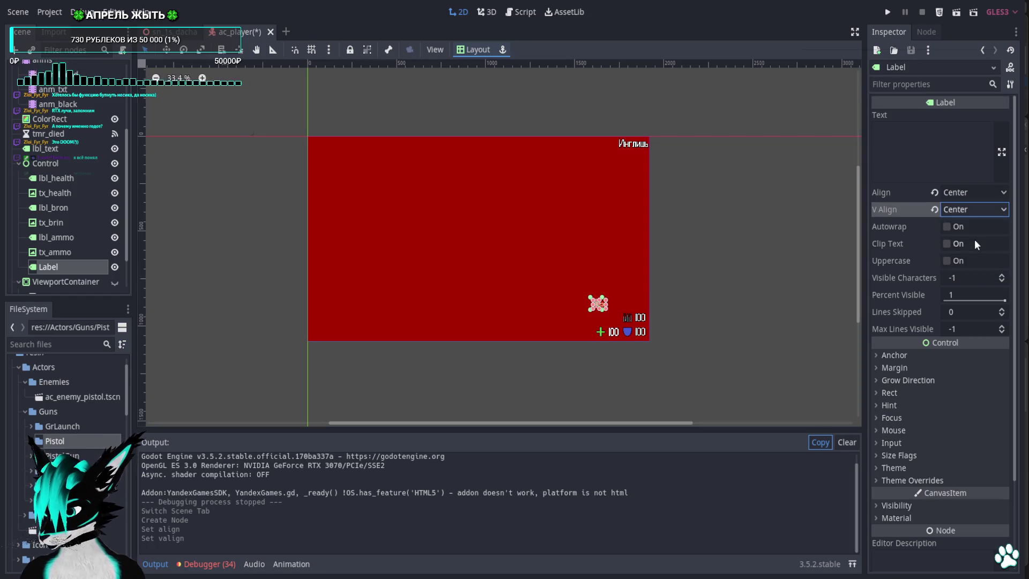
left_click(904, 124)
type(",")
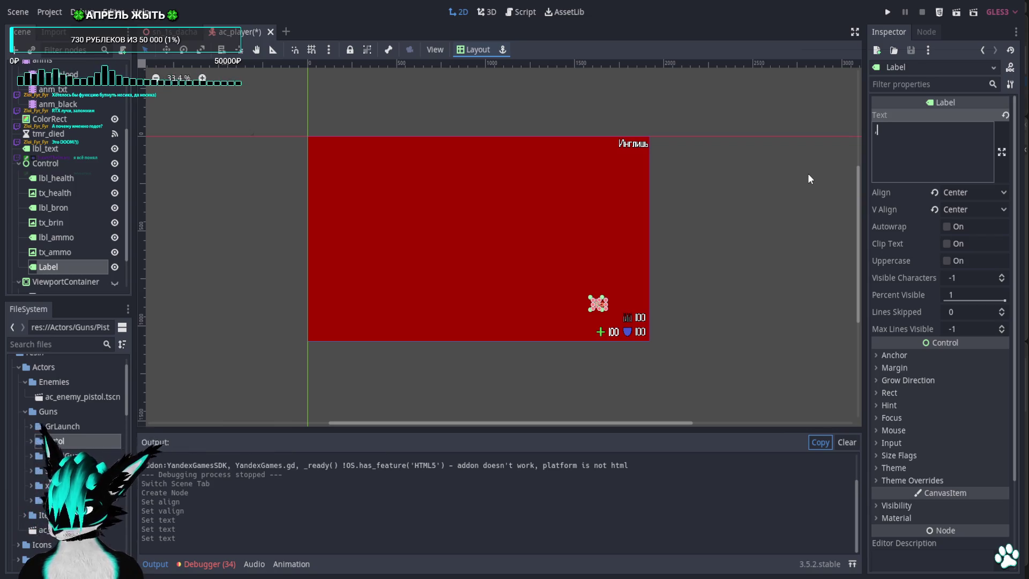
key("Return")
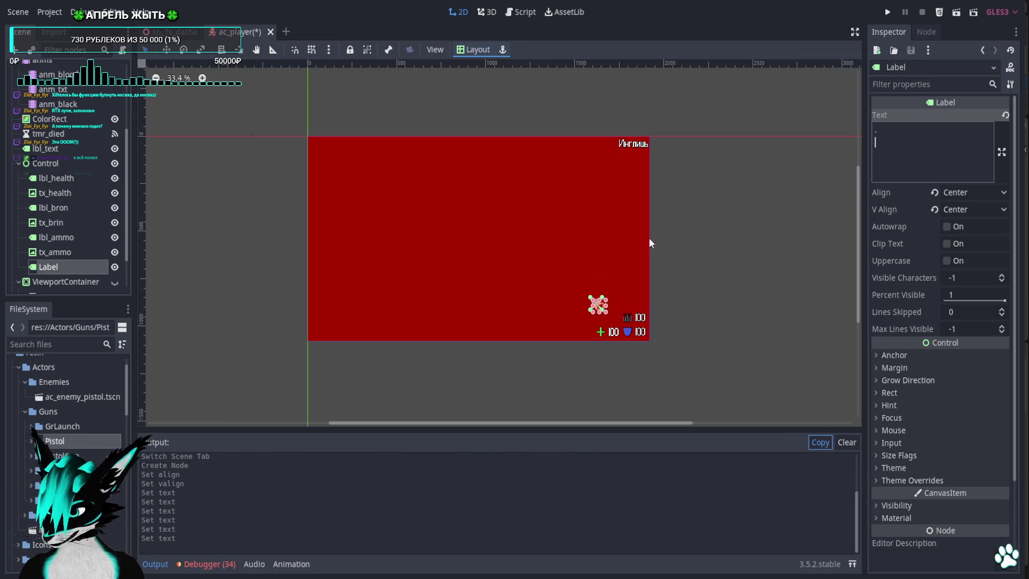
Move the Label out of Control and anchor it with Layout Center.
left_click_drag(56, 266, 63, 171)
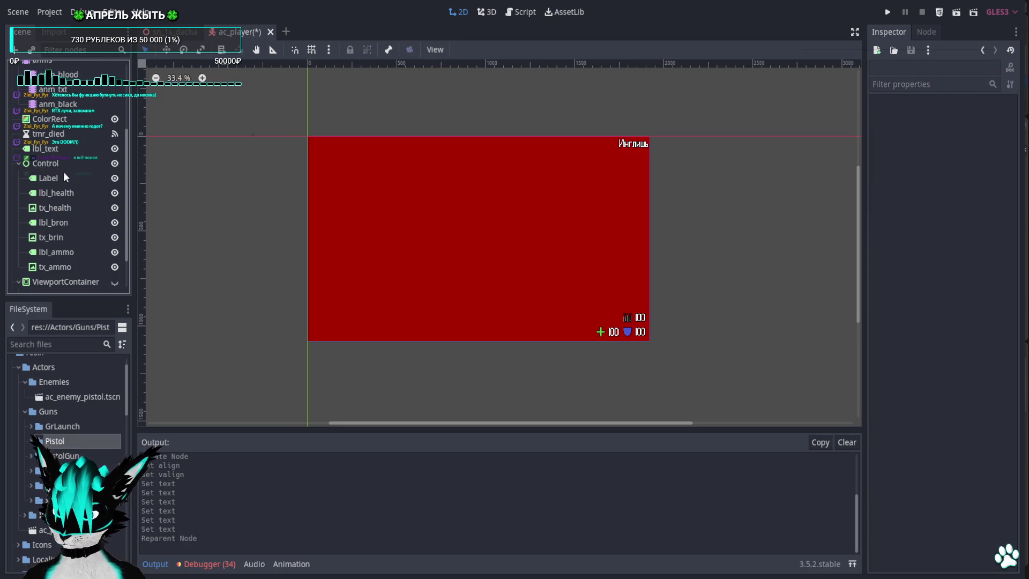
left_click(469, 49)
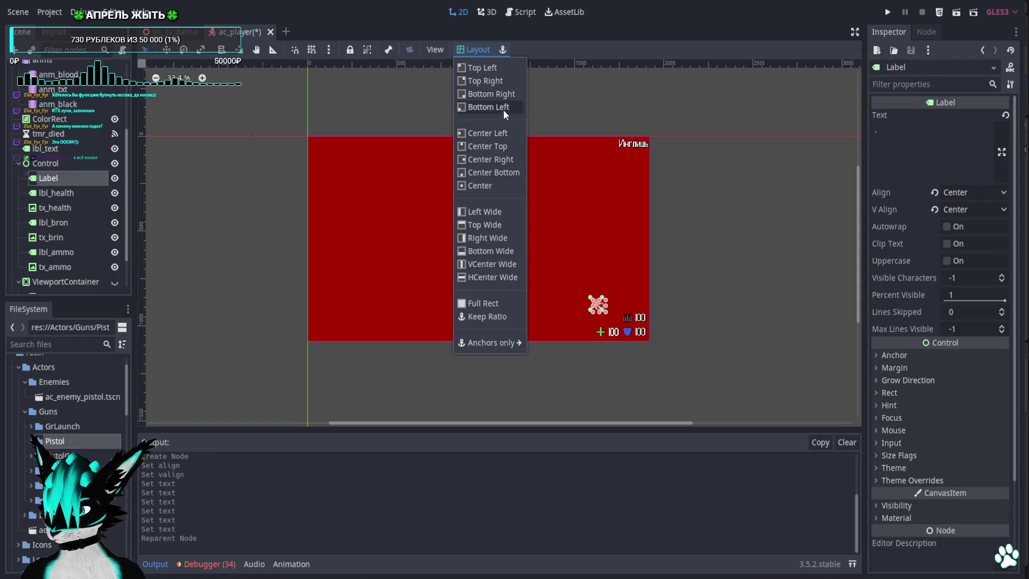
left_click(494, 185)
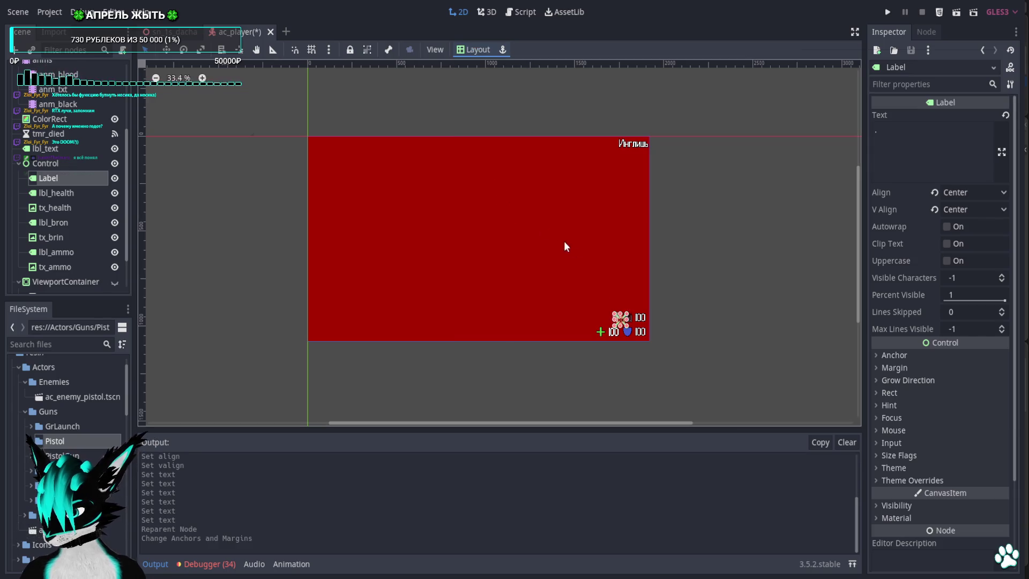
scroll(66, 179, "up", 3)
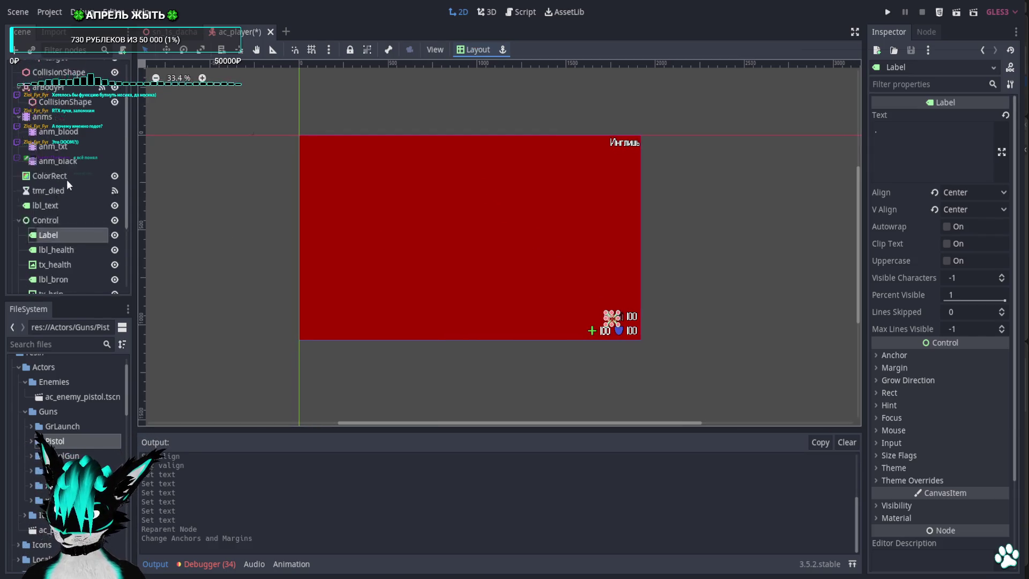
left_click_drag(57, 232, 63, 217)
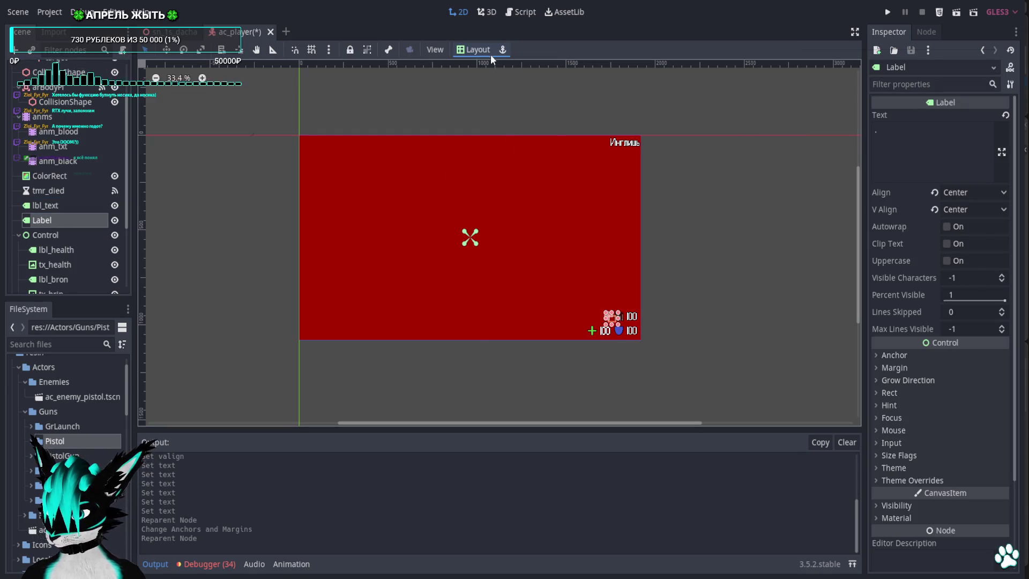
left_click(489, 53)
left_click(483, 187)
scroll(497, 242, "up", 2)
scroll(500, 240, "down", 3)
left_click(887, 12)
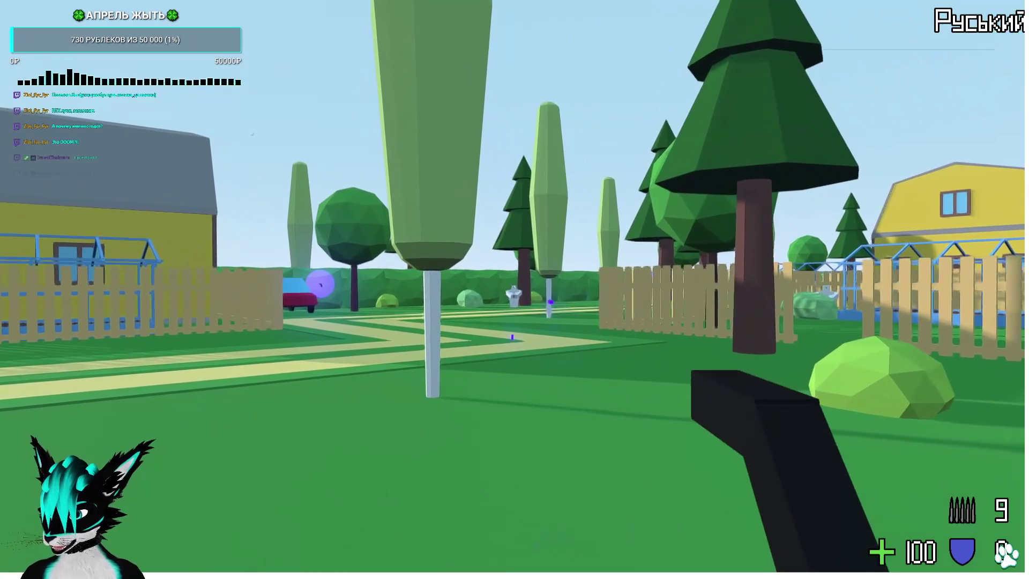
Fire seven pistol shots at the approaching enemies.
left_click(514, 289)
left_click(514, 289)
left_click(514, 289)
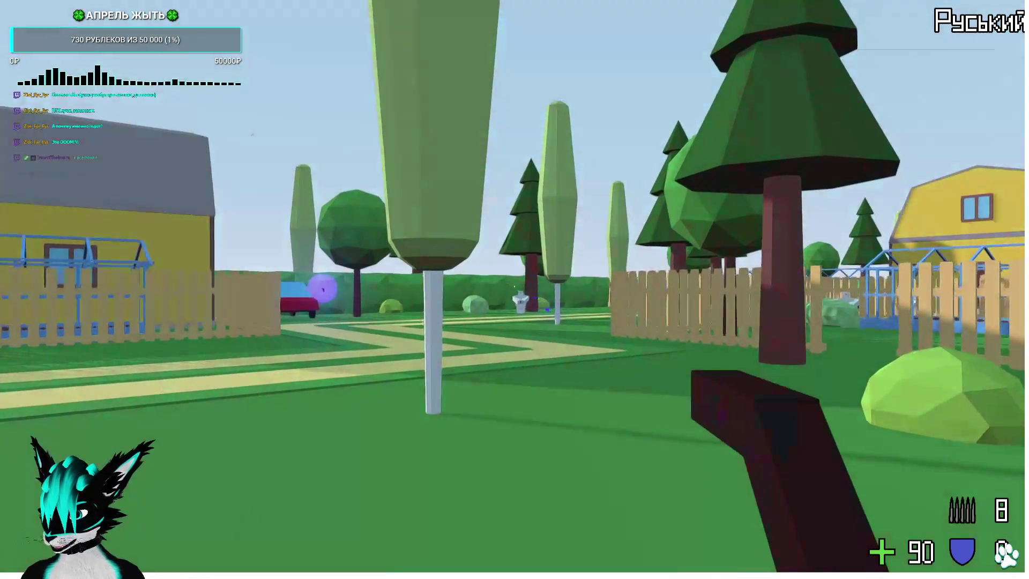
left_click(514, 289)
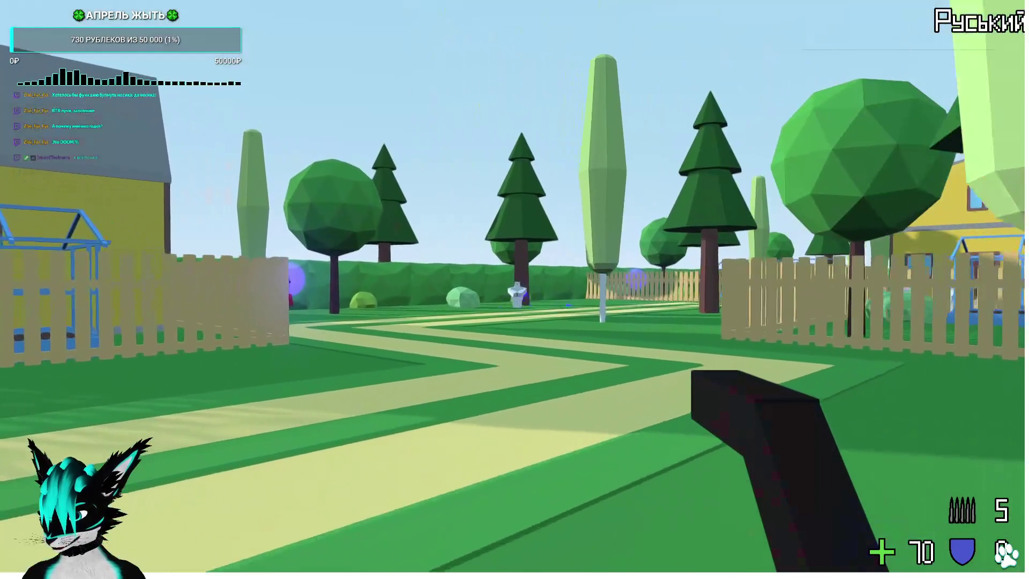
left_click(515, 289)
left_click(515, 289)
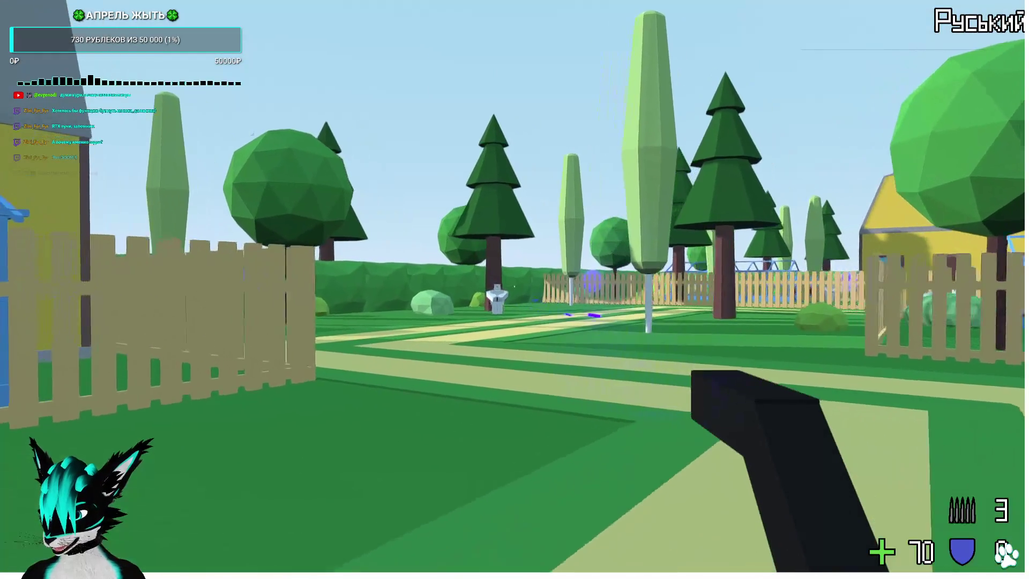
left_click(514, 289)
left_click(514, 289)
left_click(514, 289)
Collect the purple ammo orb and green health orb, fire again, then stop the game.
key("w")
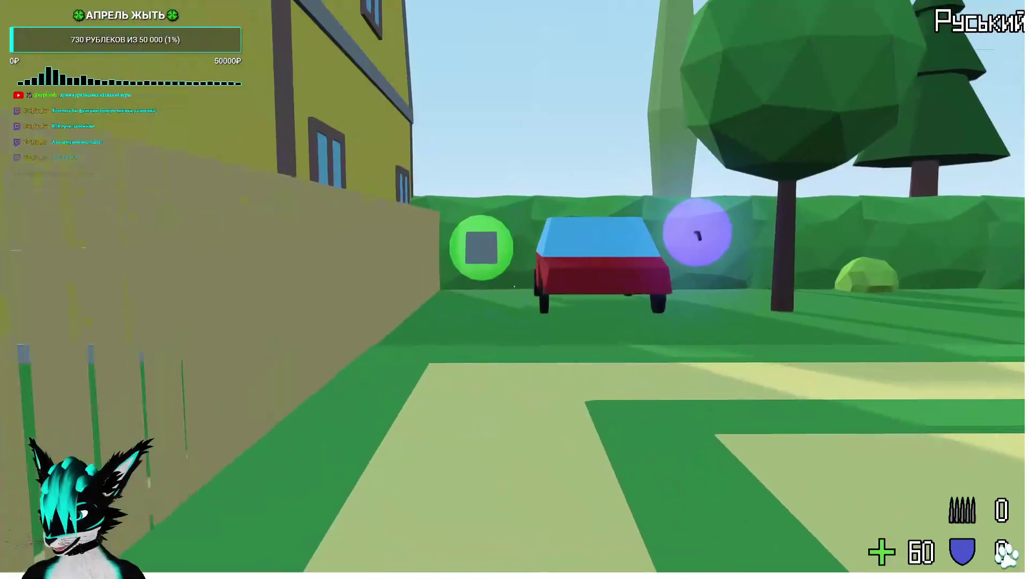
key("w")
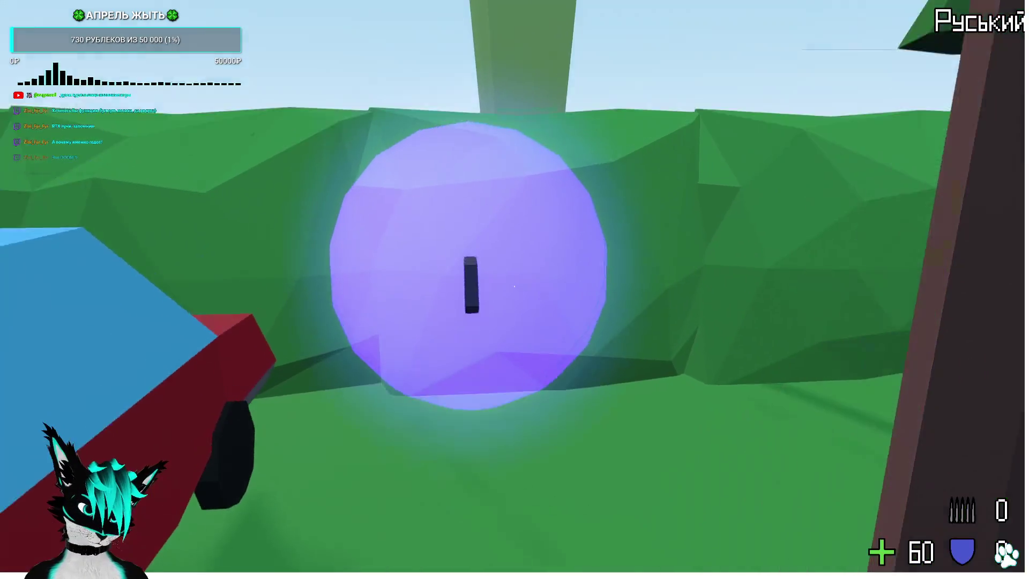
key("w")
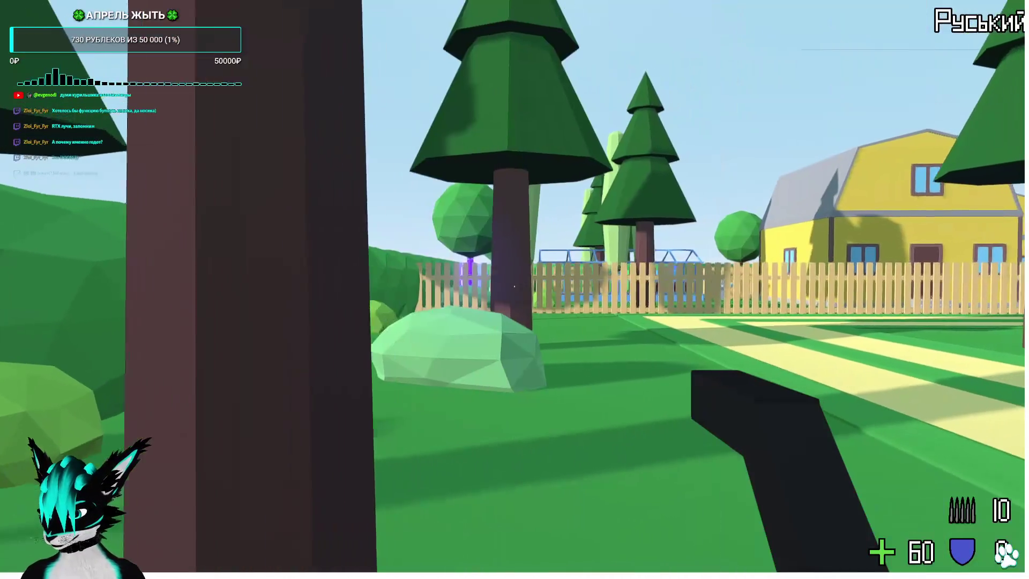
key("w")
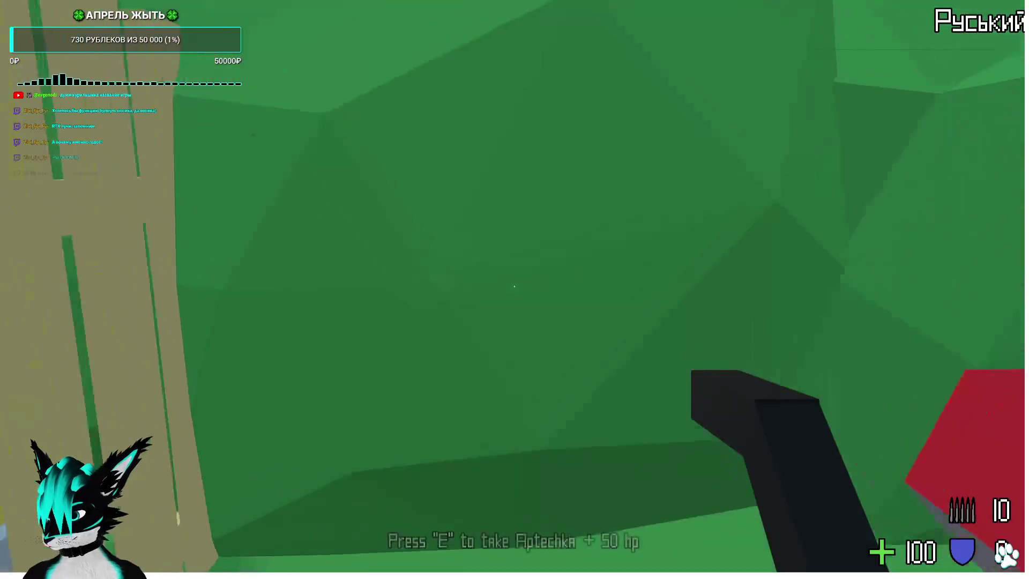
key("w")
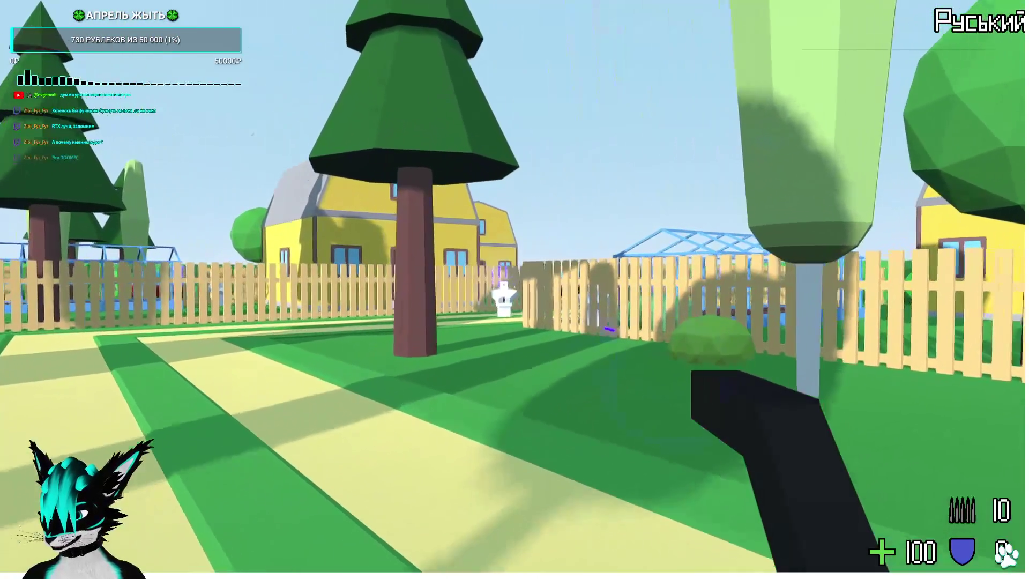
left_click(515, 289)
key("w")
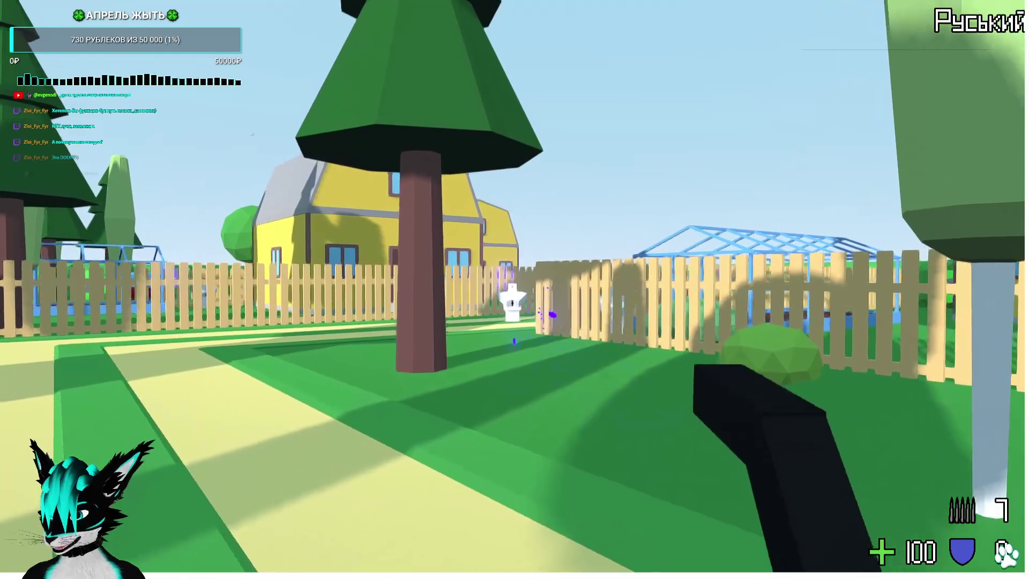
left_click(515, 290)
key("F8")
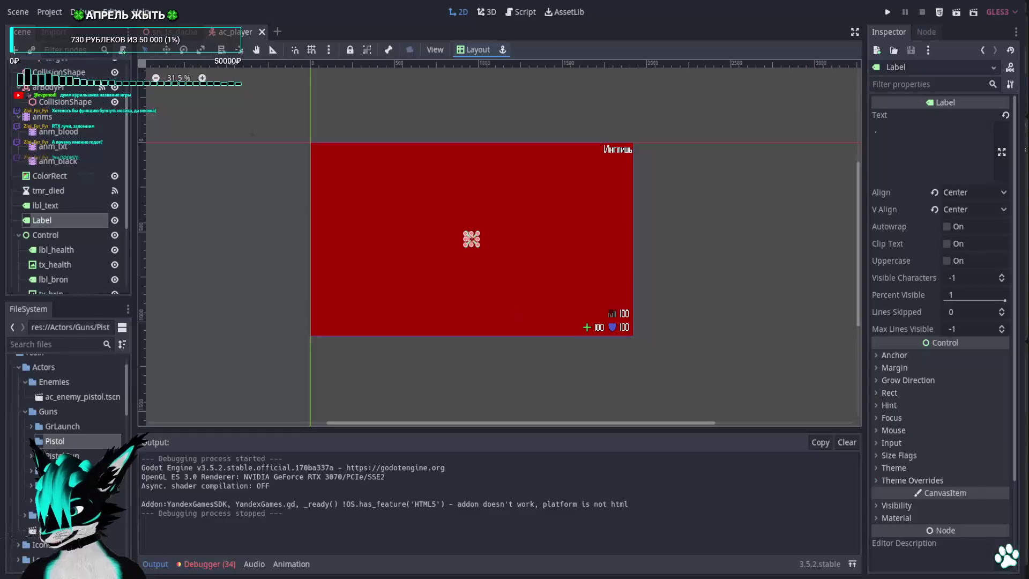
In the dacha level, duplicate ob_1s_car7 and park the copy on the yard path.
key("ctrl+Tab")
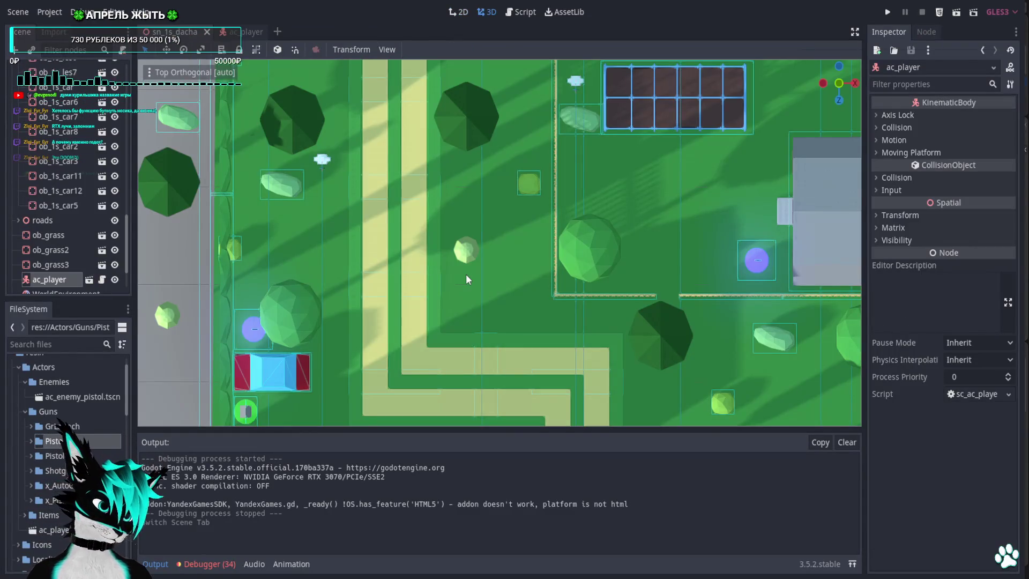
scroll(494, 232, "down", 5)
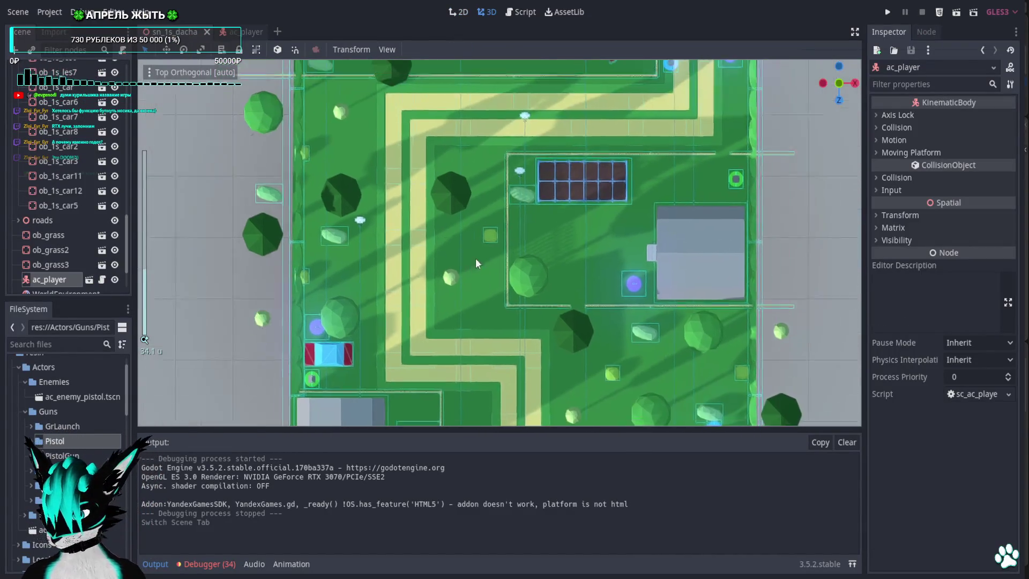
scroll(474, 259, "up", 3)
left_click(703, 127)
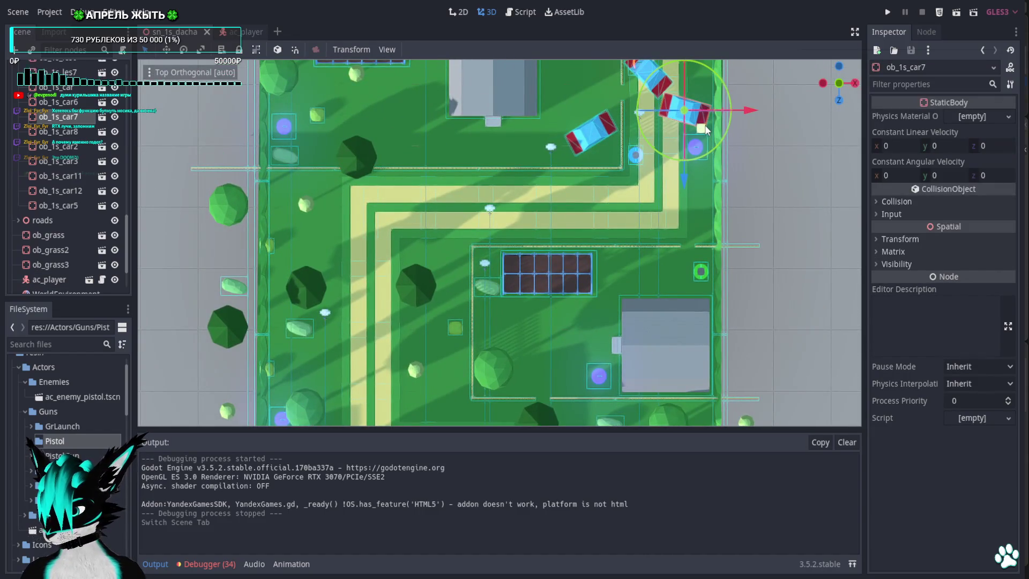
key("ctrl+d")
mouse_move(705, 128)
left_mouse_down()
mouse_move(588, 195)
mouse_move(524, 207)
mouse_move(538, 212)
left_mouse_up()
scroll(537, 211, "up", 5)
mouse_move(552, 162)
left_mouse_down()
mouse_move(557, 232)
mouse_move(570, 223)
left_mouse_up()
Make a second car copy, ob_1s_car10, and start rotating it.
key("ctrl+d")
scroll(401, 193, "down", 6)
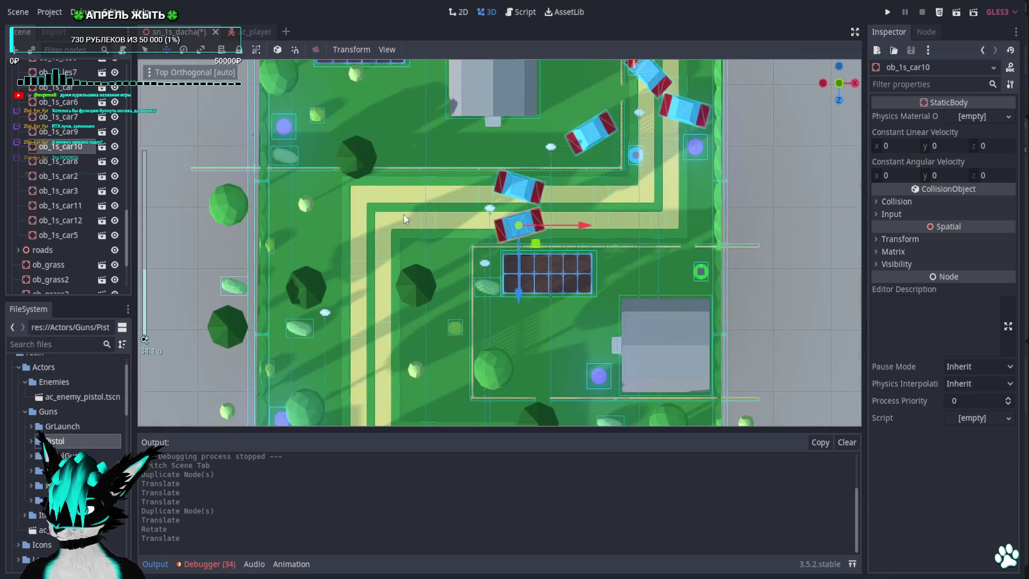
left_click_drag(403, 215, 476, 127)
key("q")
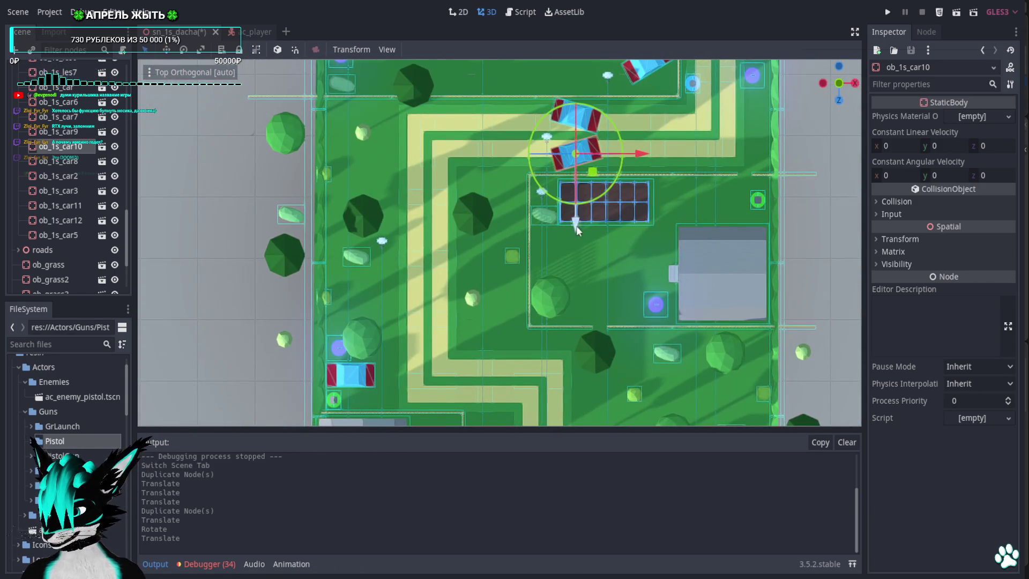
Duplicate the ac_med pickup and place the copy beside the new cars.
left_click(334, 406)
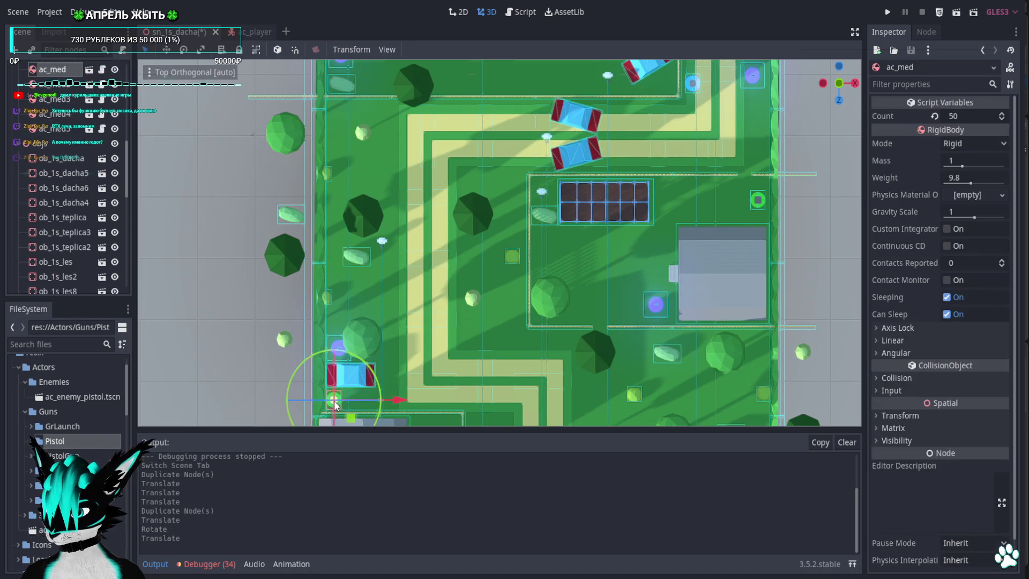
key("ctrl+d")
mouse_move(351, 425)
left_mouse_down()
mouse_move(374, 157)
mouse_move(353, 134)
mouse_move(583, 156)
mouse_move(555, 139)
left_mouse_up()
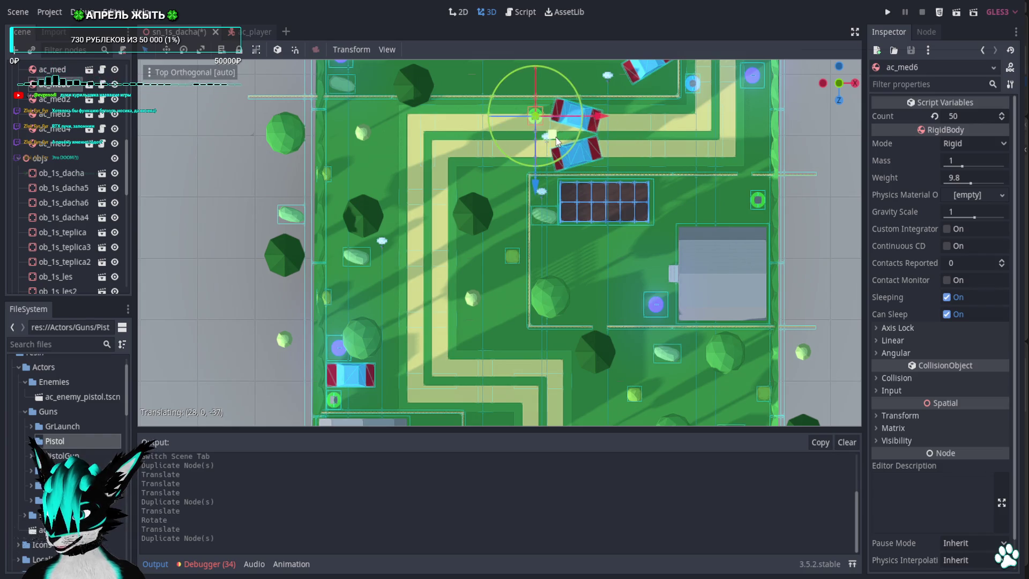
Duplicate ac_gun_pistol2, delete that copy again, and save the level.
left_click(338, 352)
scroll(410, 359, "down", 3)
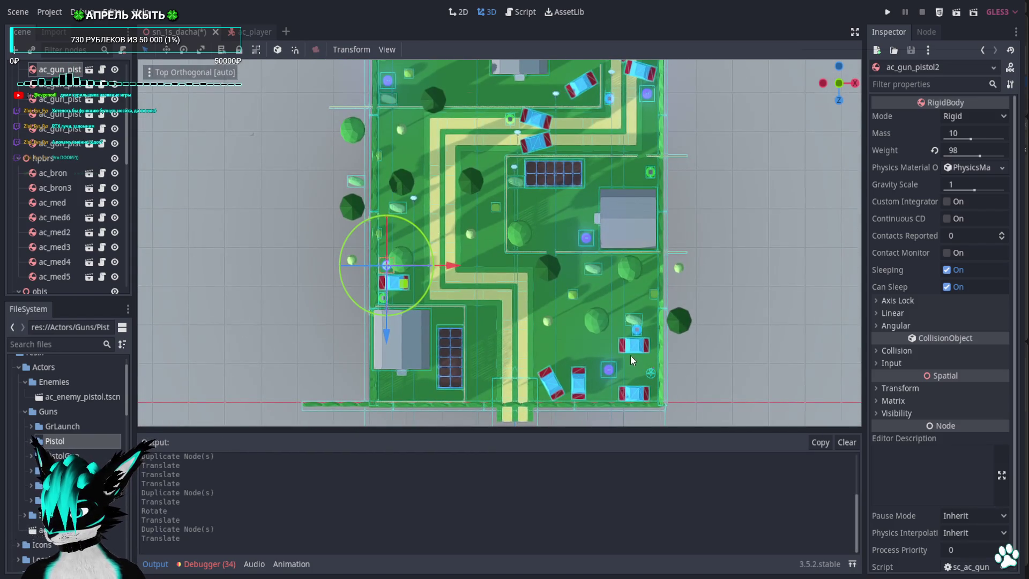
key("ctrl+d")
left_click_drag(405, 283, 515, 178)
key("Delete")
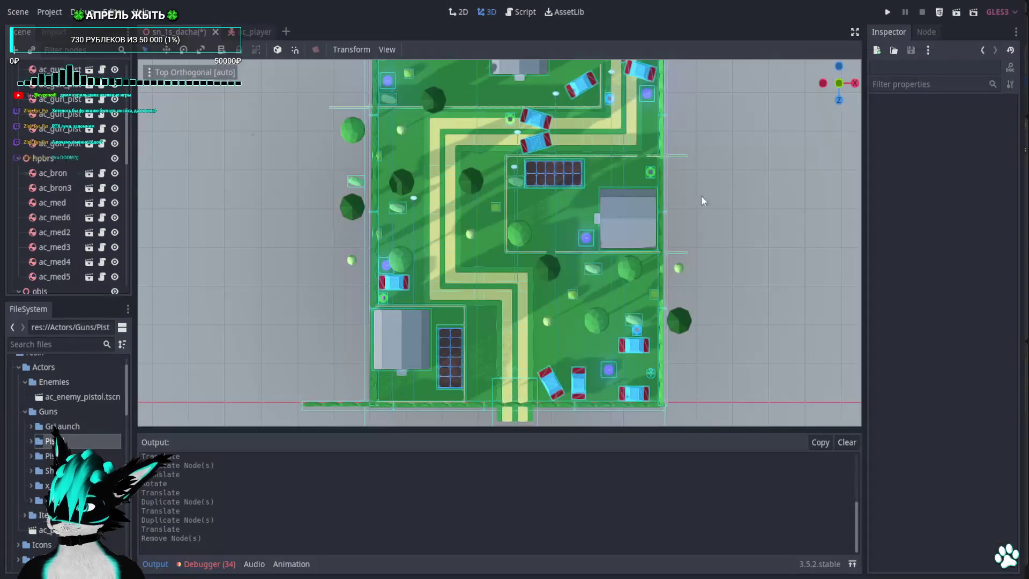
key("ctrl+s")
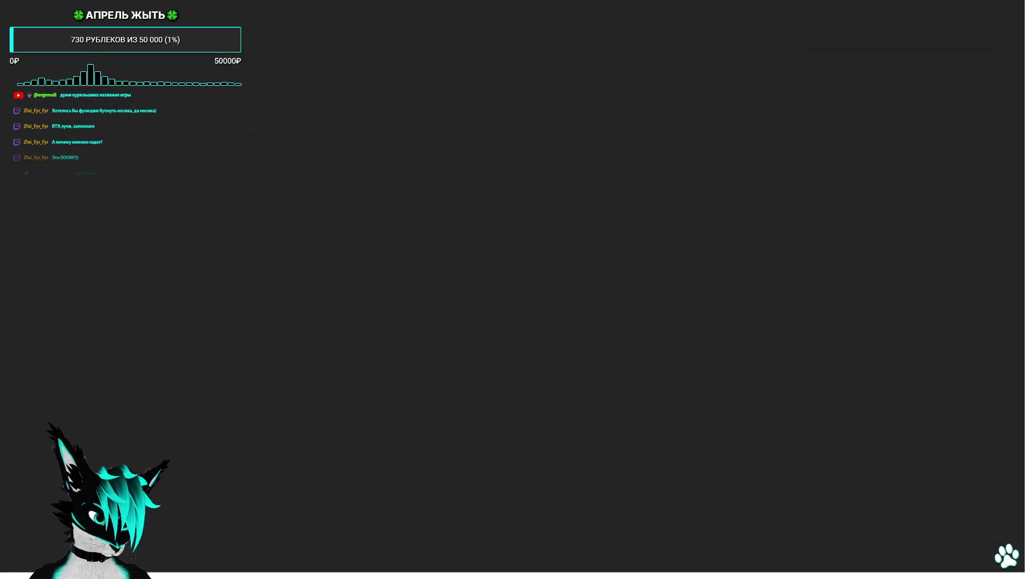
Grab the pistol pickup, walk back through the yard toward the red cars, then stop the game.
key("w")
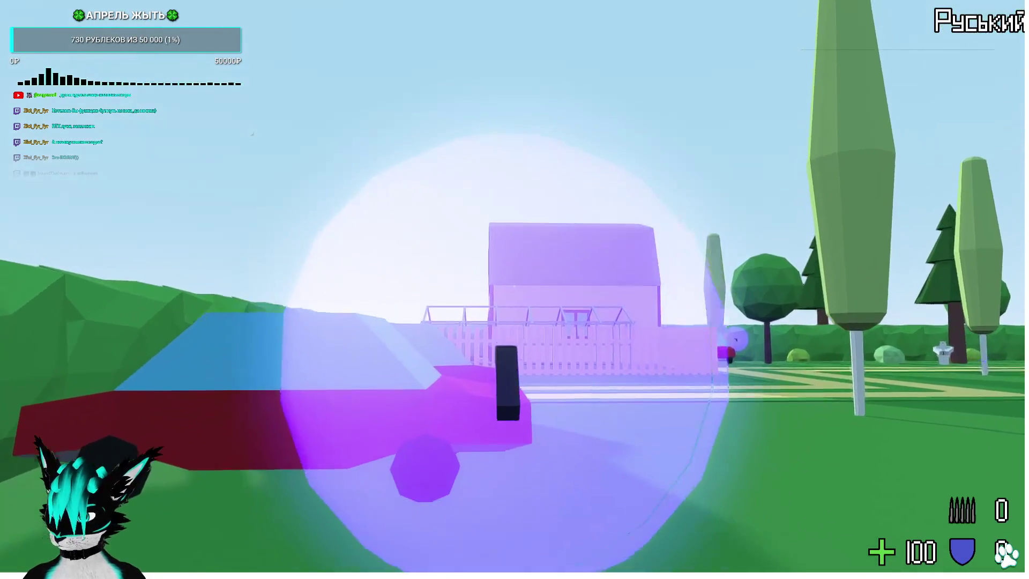
key("s")
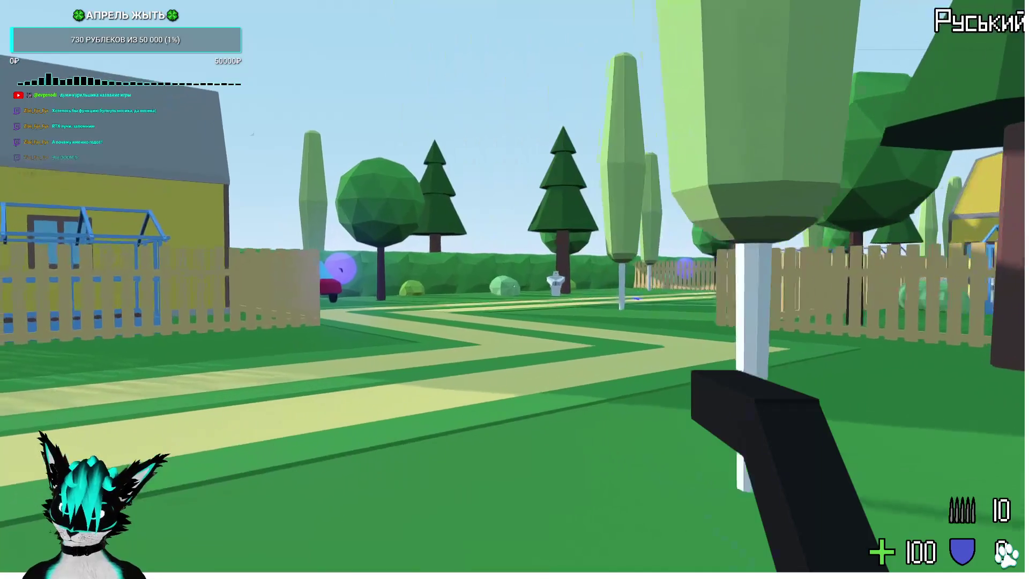
key("s")
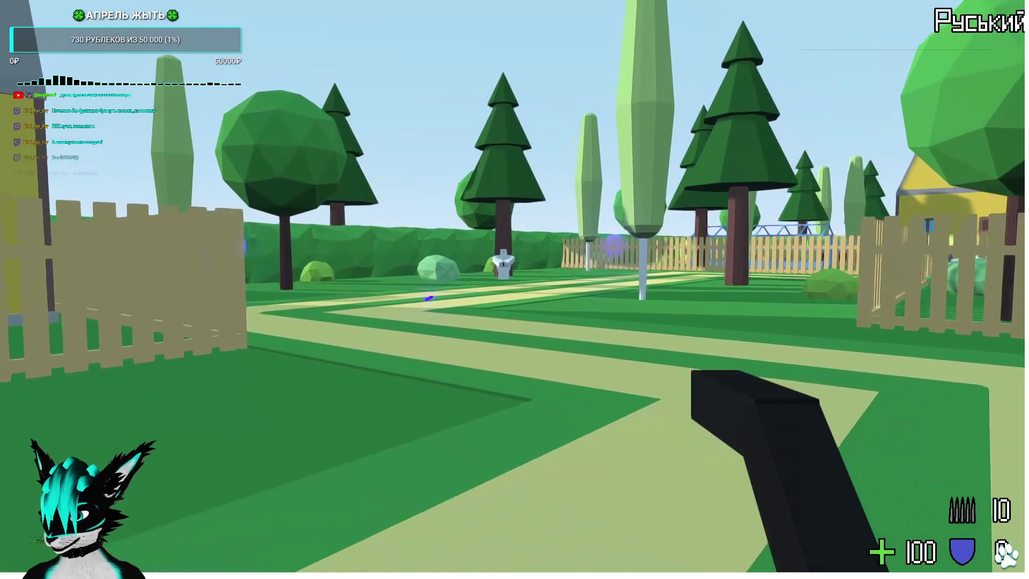
key("w")
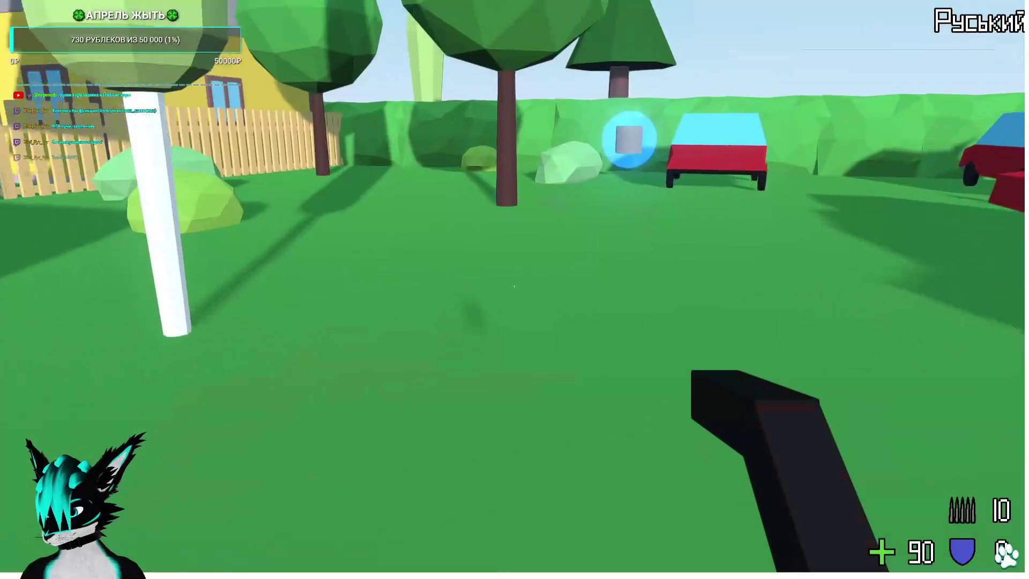
key("F8")
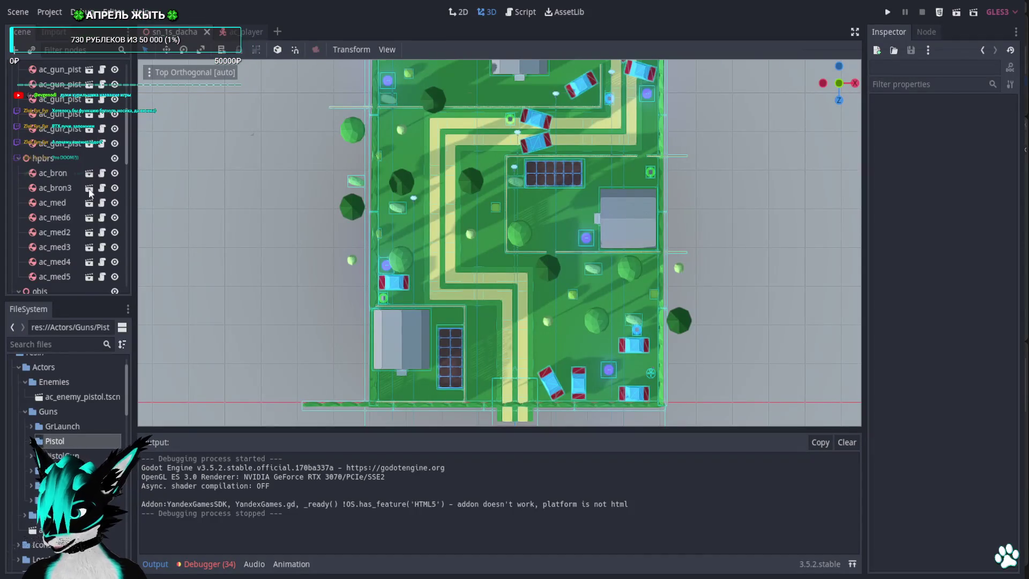
Collapse the scene tree, add a child node to sn_1s_dacha, and clear the 'sound' search.
scroll(63, 182, "up", 5)
left_click(32, 69)
left_click(12, 69)
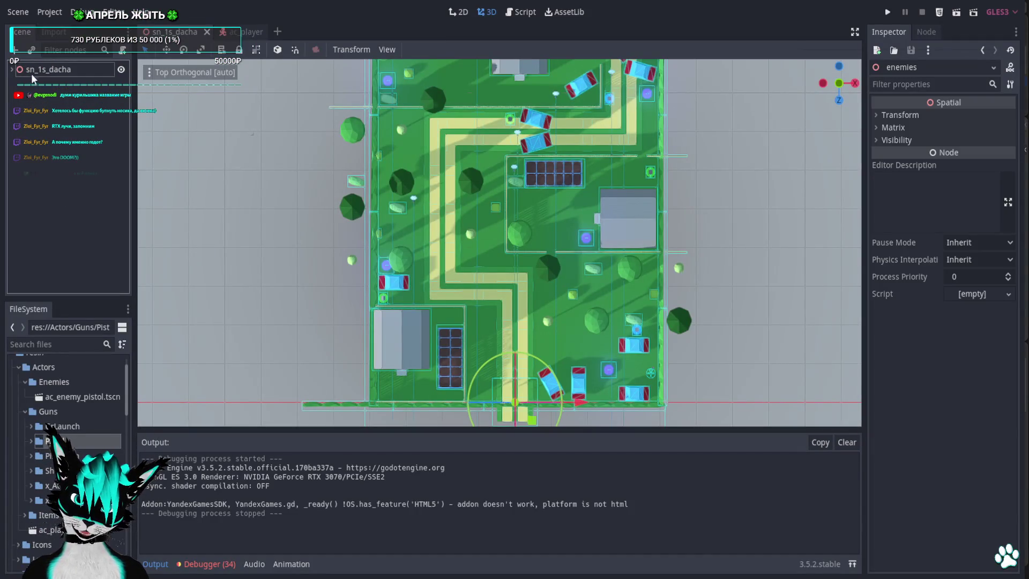
right_click(51, 70)
left_click(71, 82)
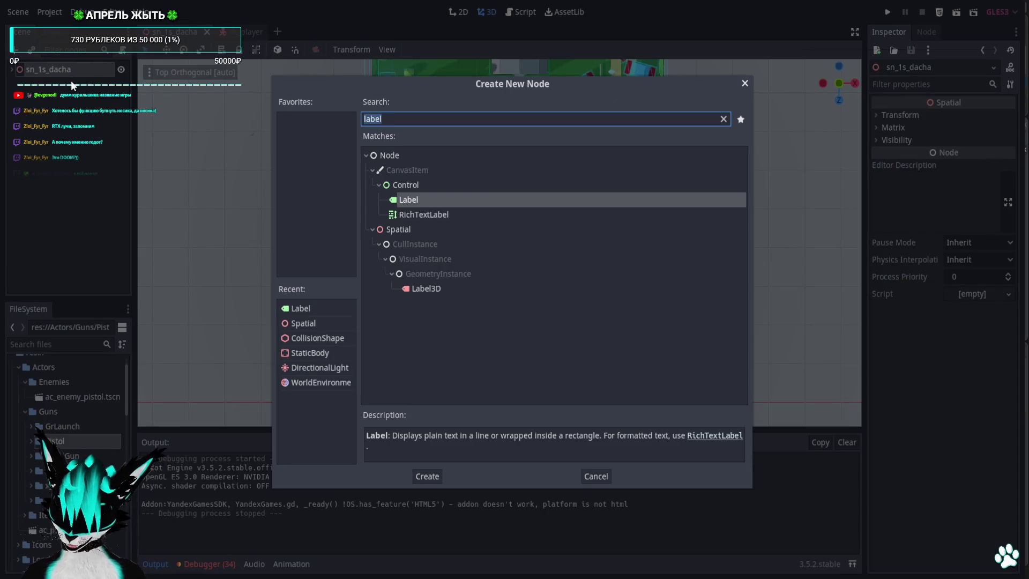
type("sou")
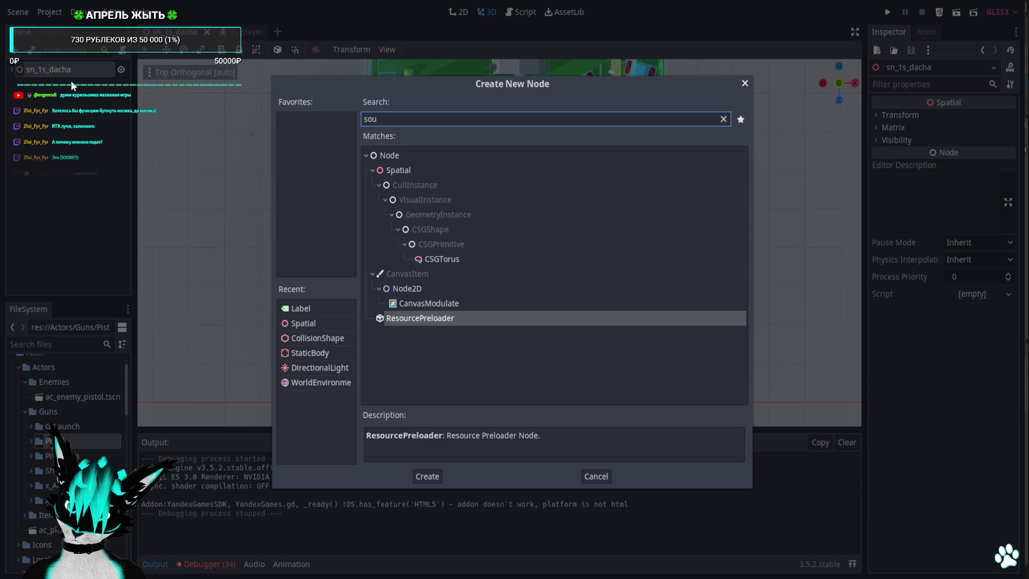
type("nd")
key("BackSpace")
key("BackSpace")
key("BackSpace")
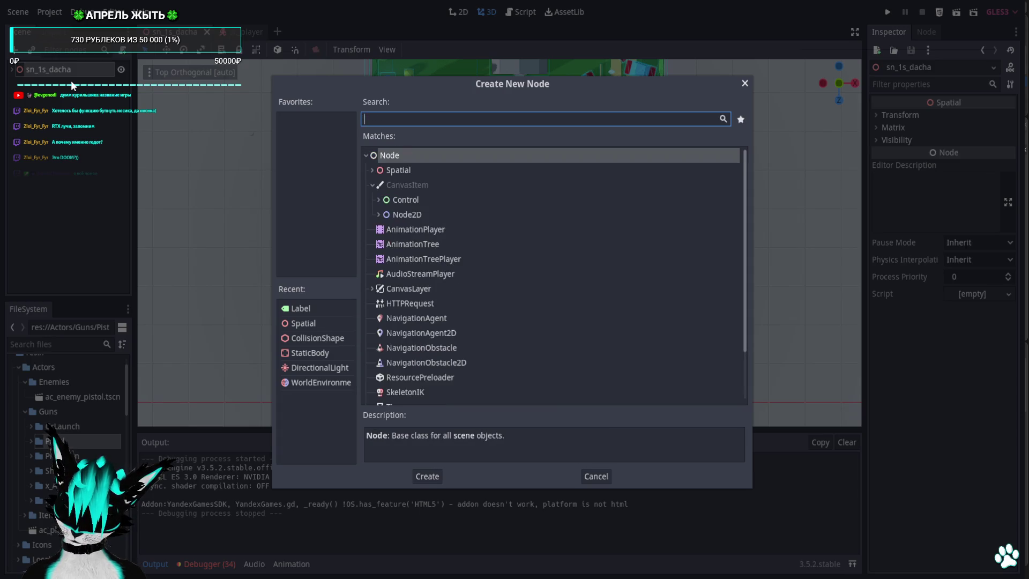
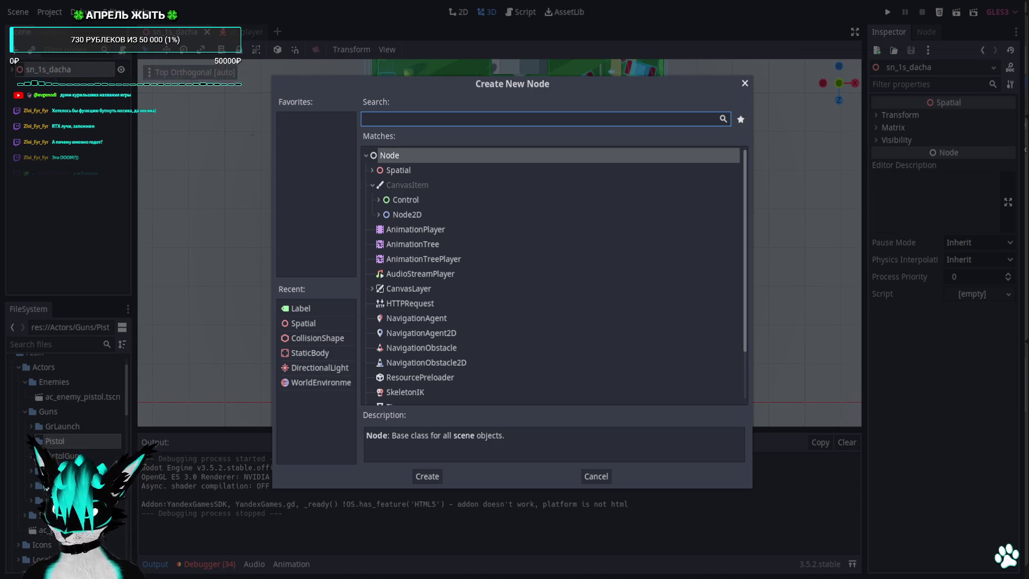
Dismiss the Create New Node dialog to get back to the sn_1s_dacha top-down 3D view.
left_click(429, 480)
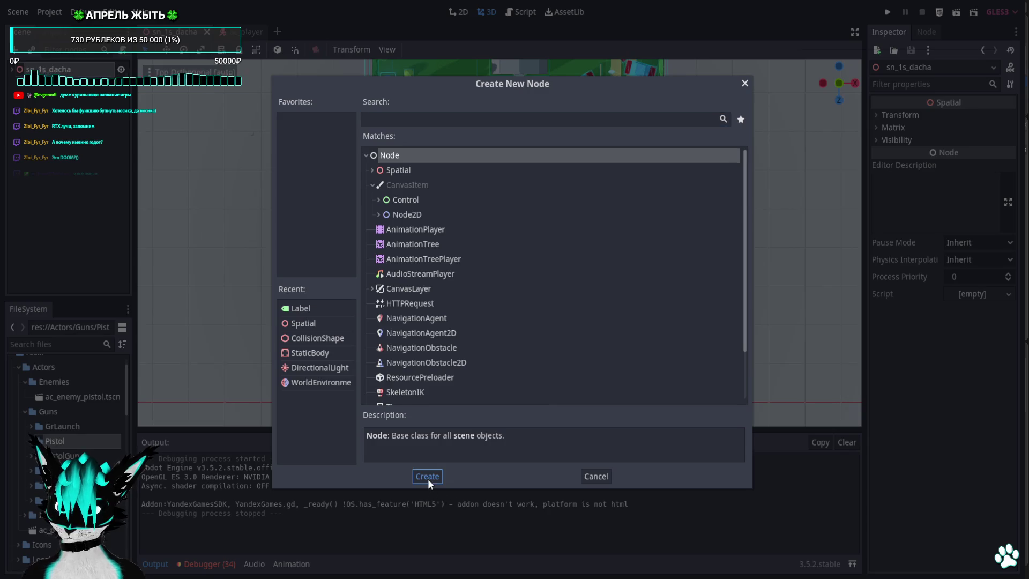
left_click(743, 85)
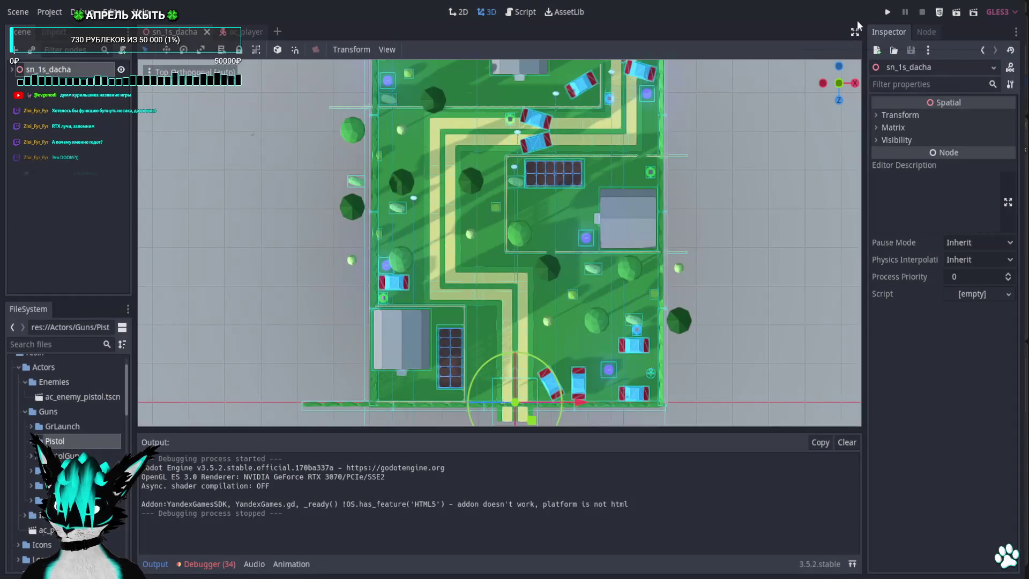
Launch the game, grab the first gun pickup and fire until its ammo runs out.
left_click(887, 12)
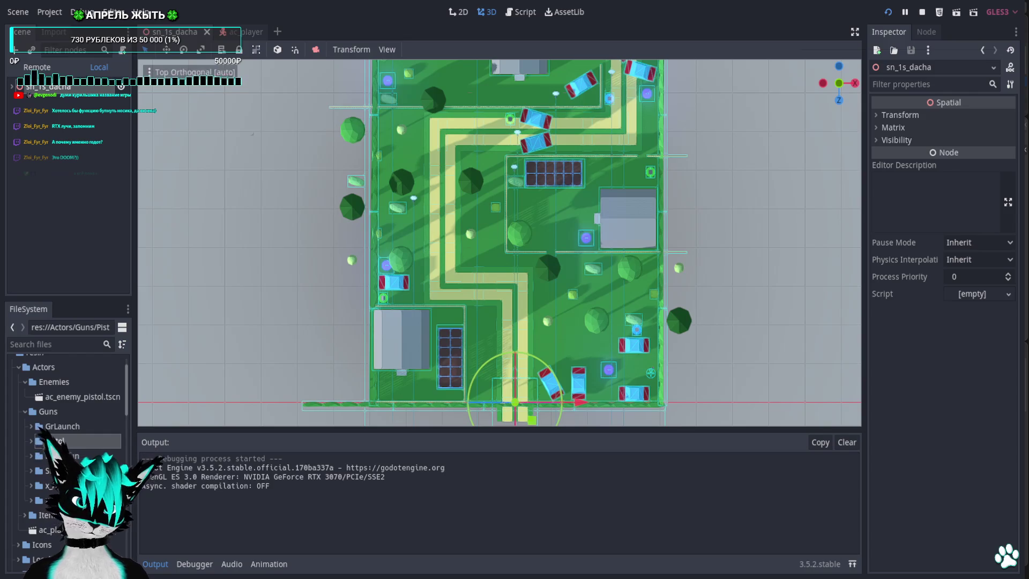
key("w")
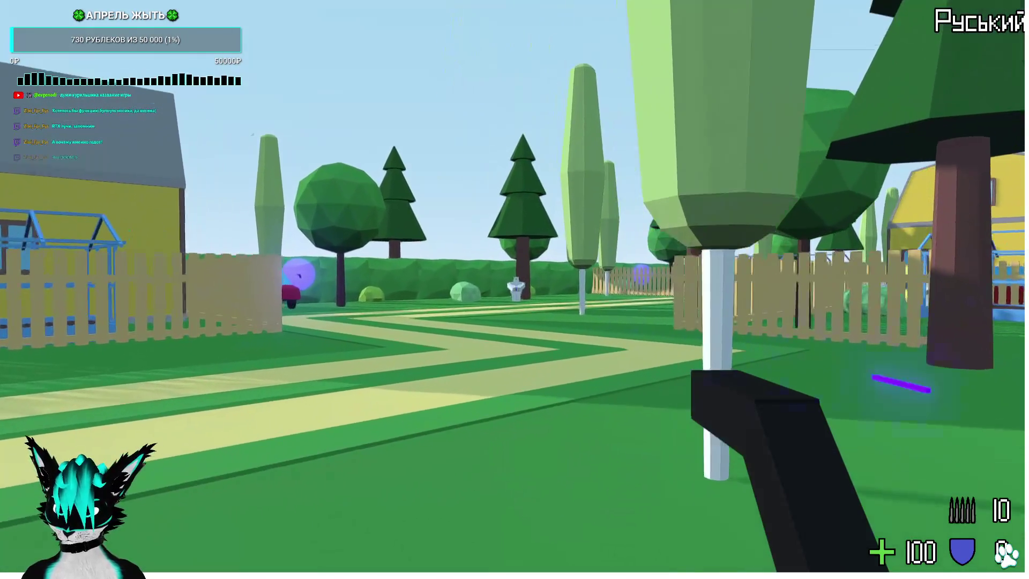
left_click(515, 289)
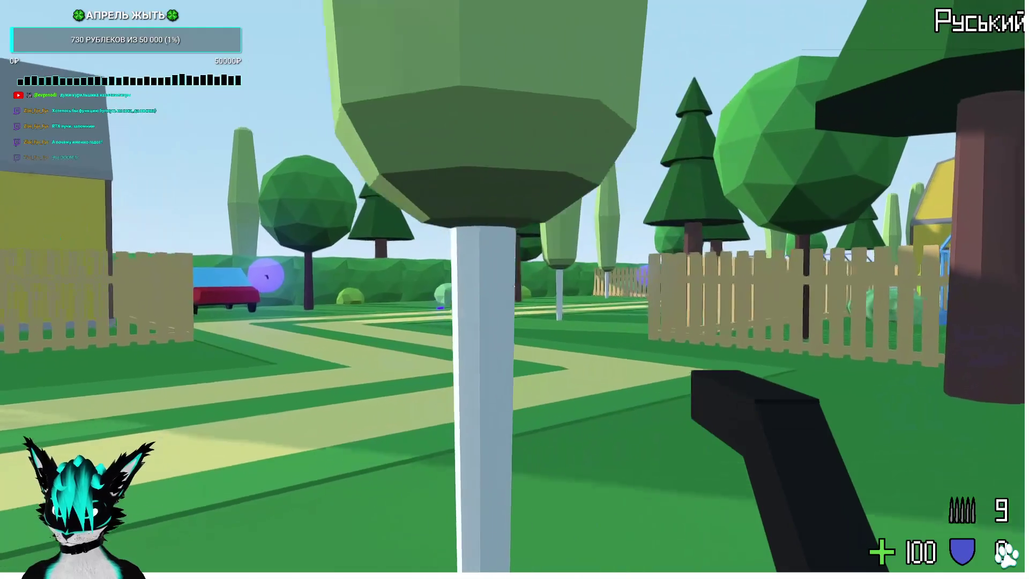
left_click(515, 289)
left_click(515, 289)
left_click(515, 289)
left_click(514, 290)
left_click(514, 289)
left_click(514, 290)
left_click(515, 289)
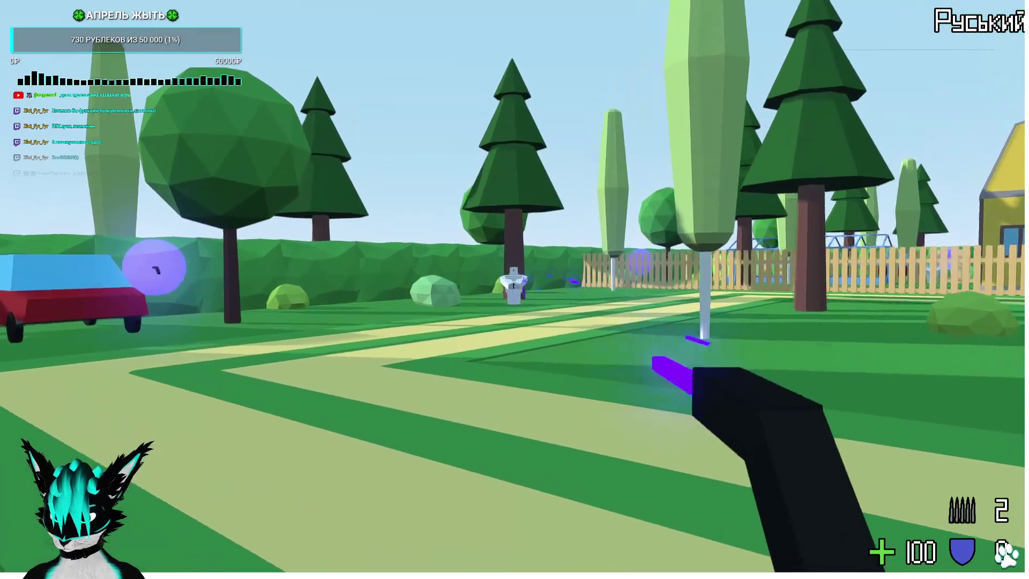
left_click(515, 290)
left_click(514, 289)
Pick up the pistol by the car and fire it toward the yard.
key("w")
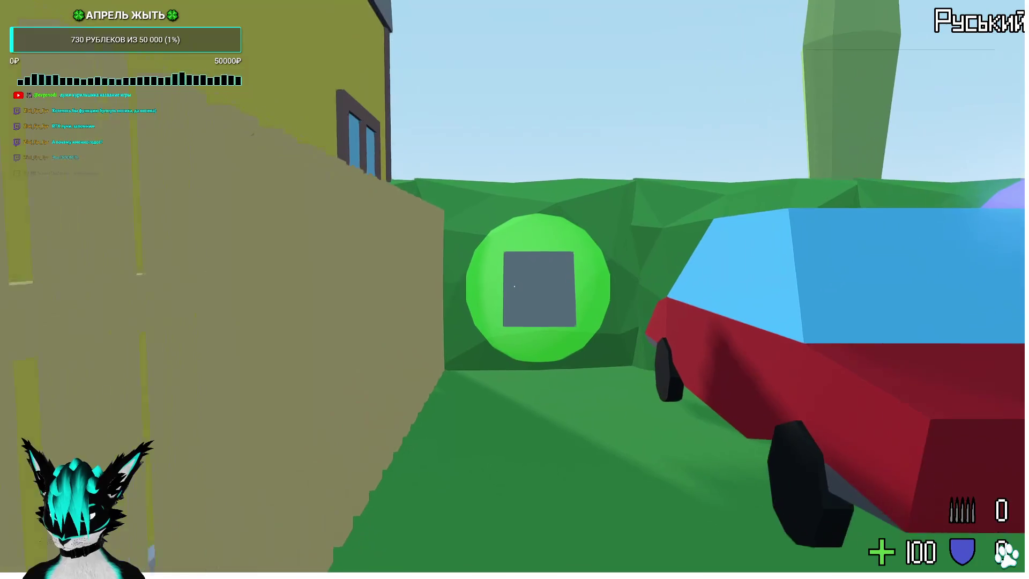
key("w")
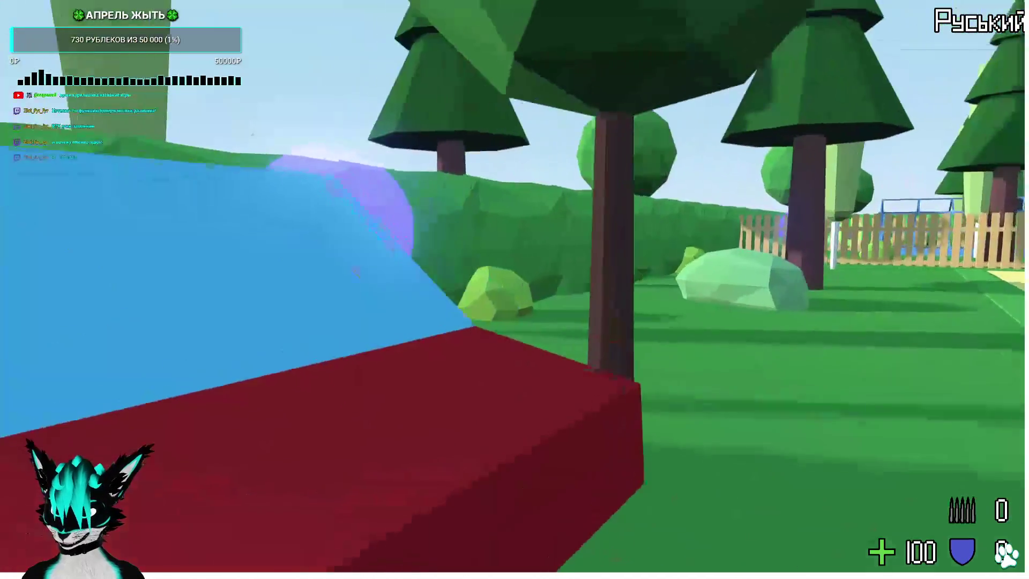
key("e")
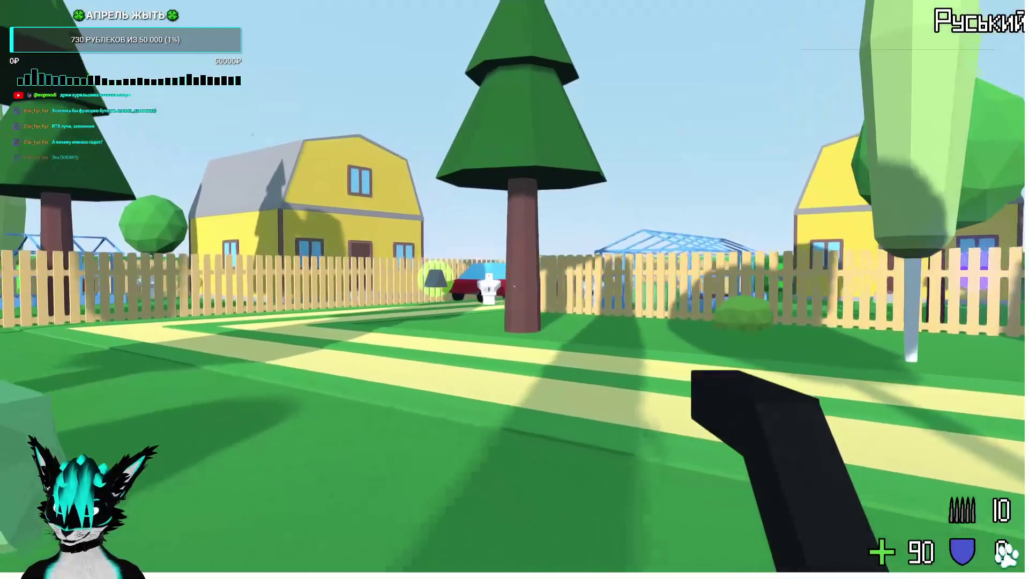
left_click(515, 289)
left_click(514, 290)
left_click(514, 289)
left_click(514, 289)
left_click(514, 289)
left_click(515, 290)
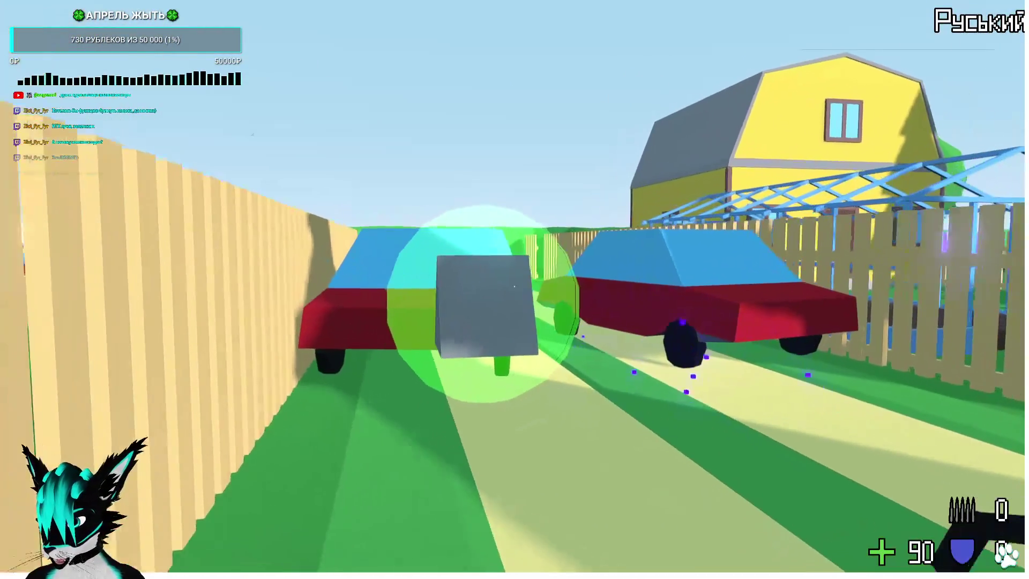
Restore health, pass the fence into the yard and collect the gun near the house.
key("w")
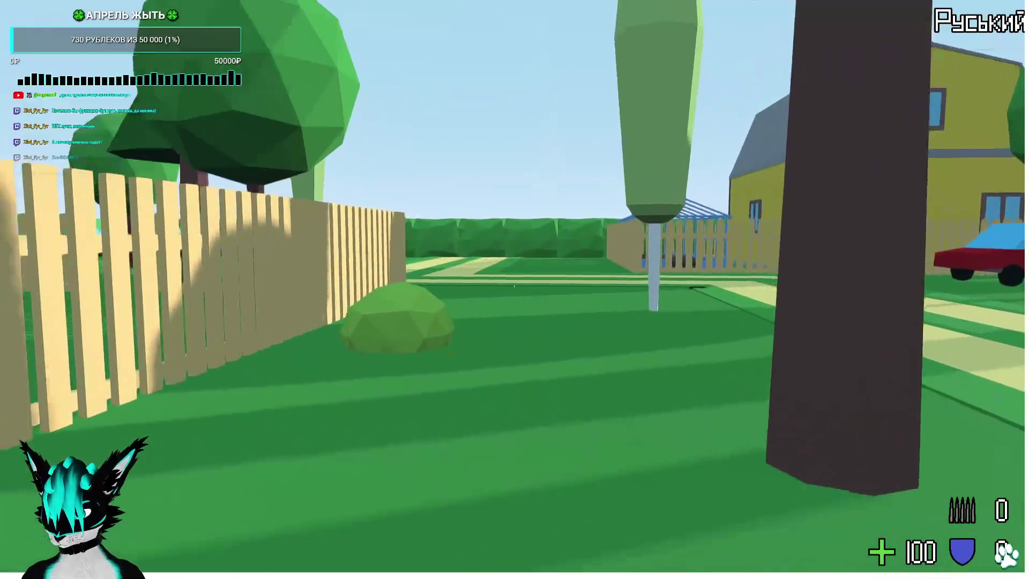
key("w")
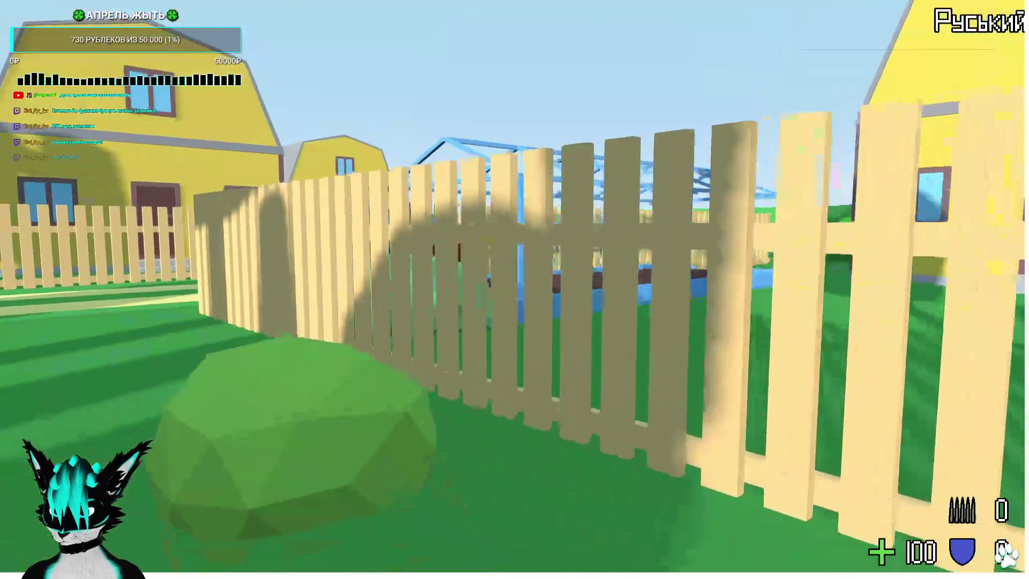
key("w")
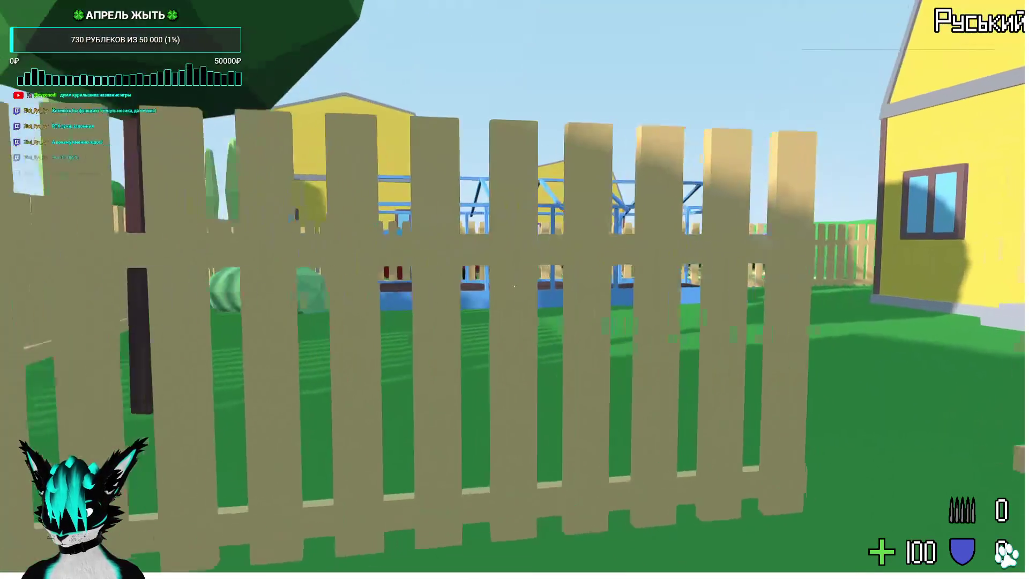
key("w")
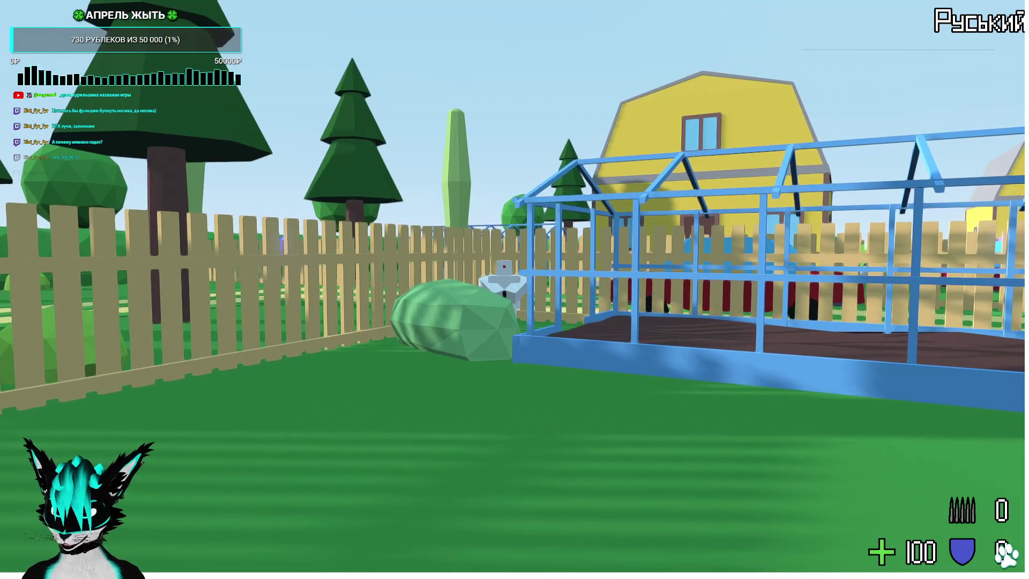
key("w")
key("w")
key("w")
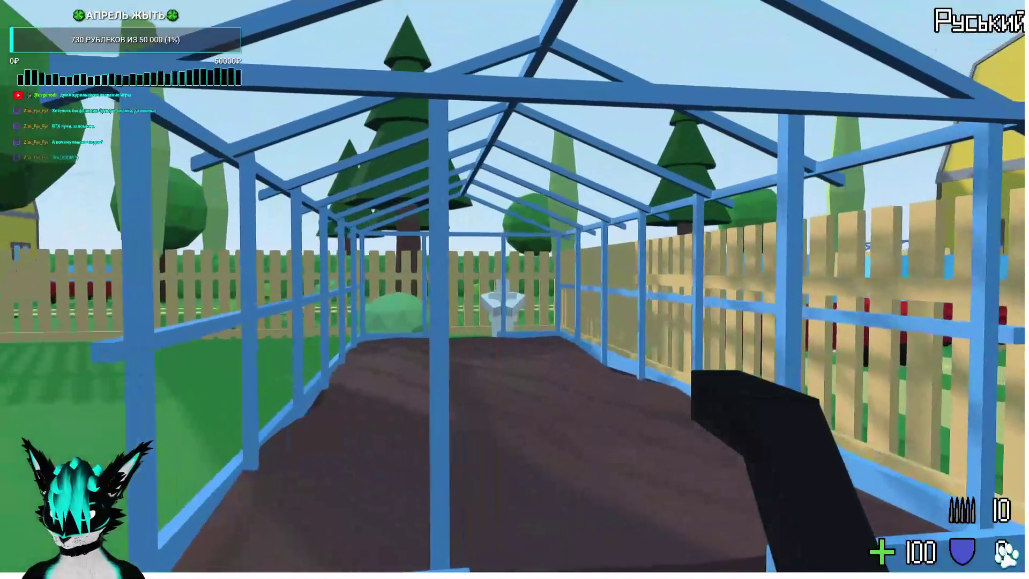
left_click(514, 289)
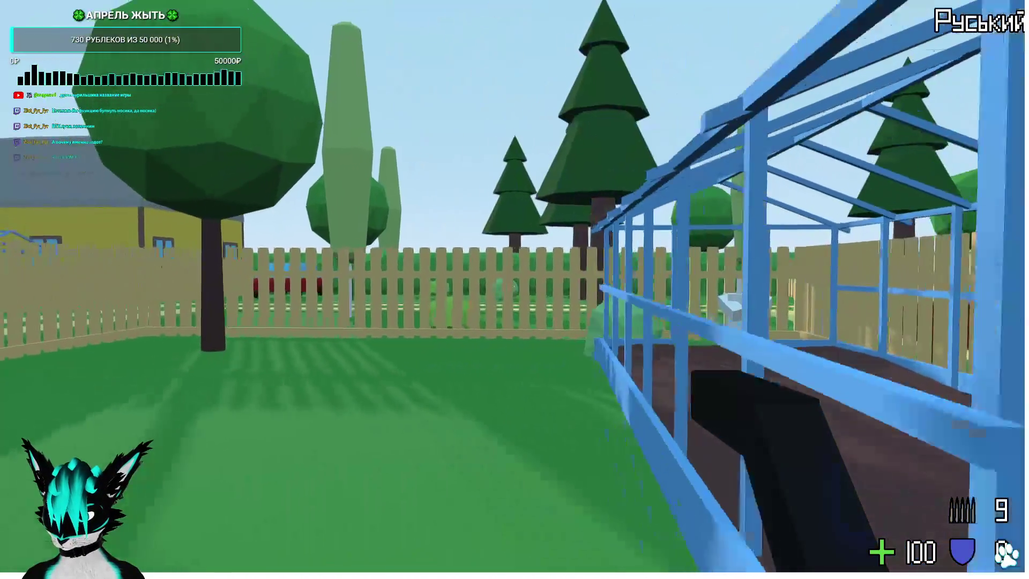
Go through the gate, collect ammo and armor by the car, and shoot the robot.
key("w")
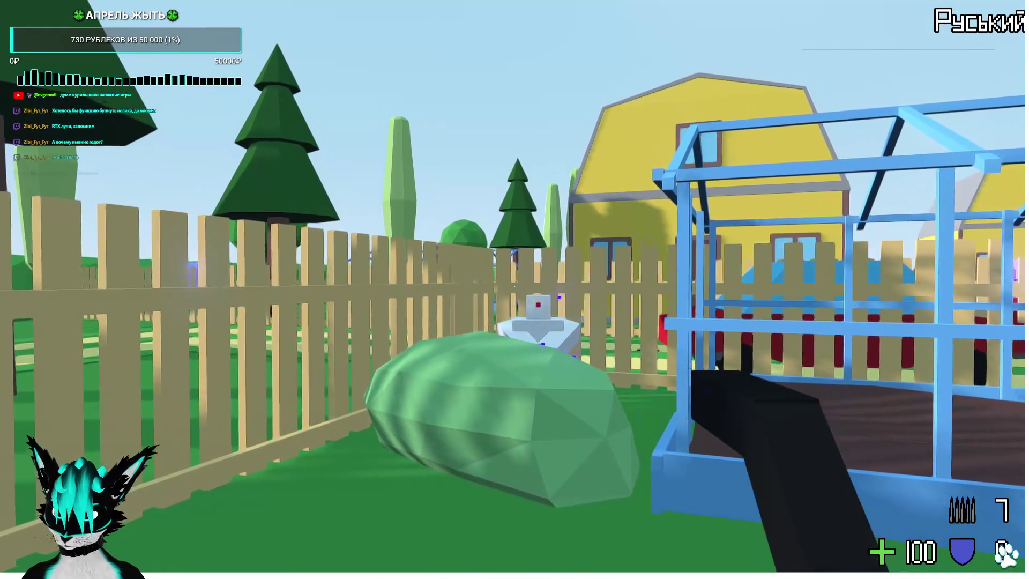
key("w")
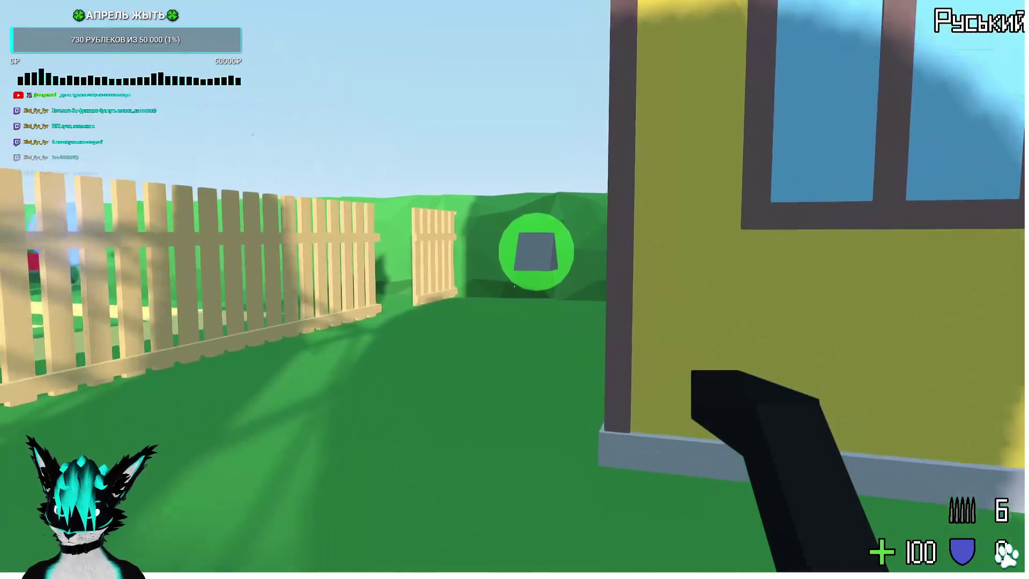
key("w")
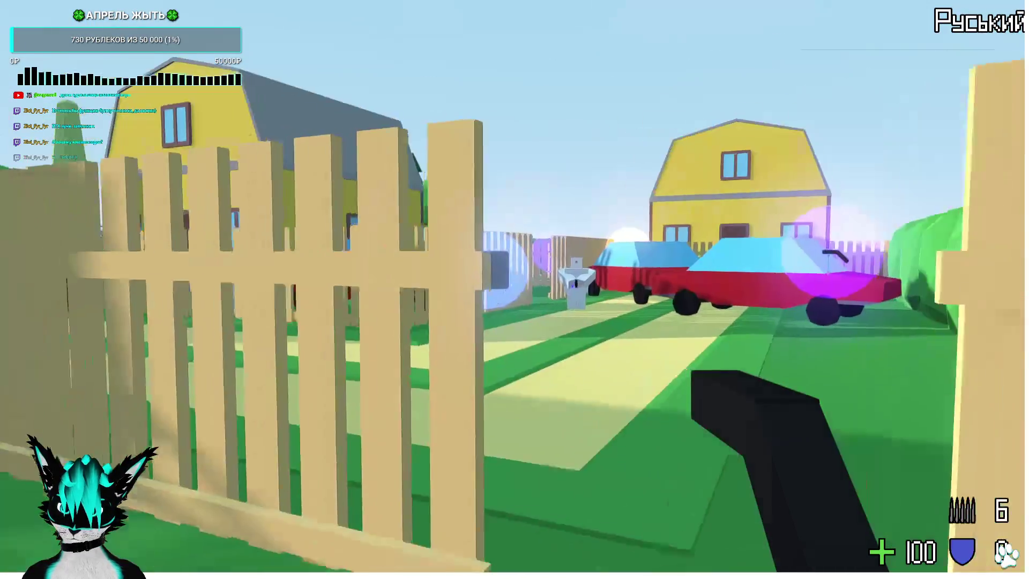
key("w")
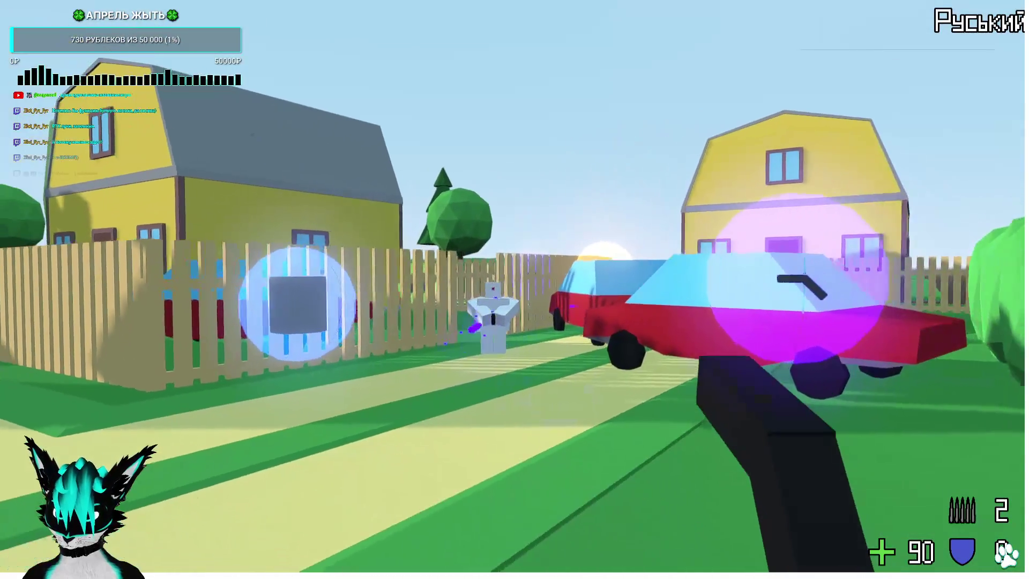
key("w")
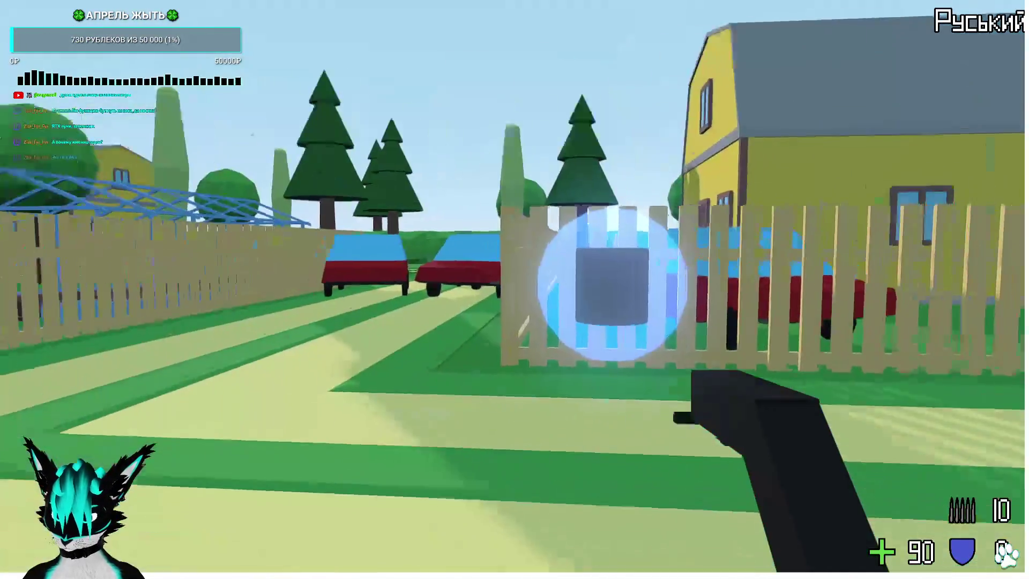
key("w")
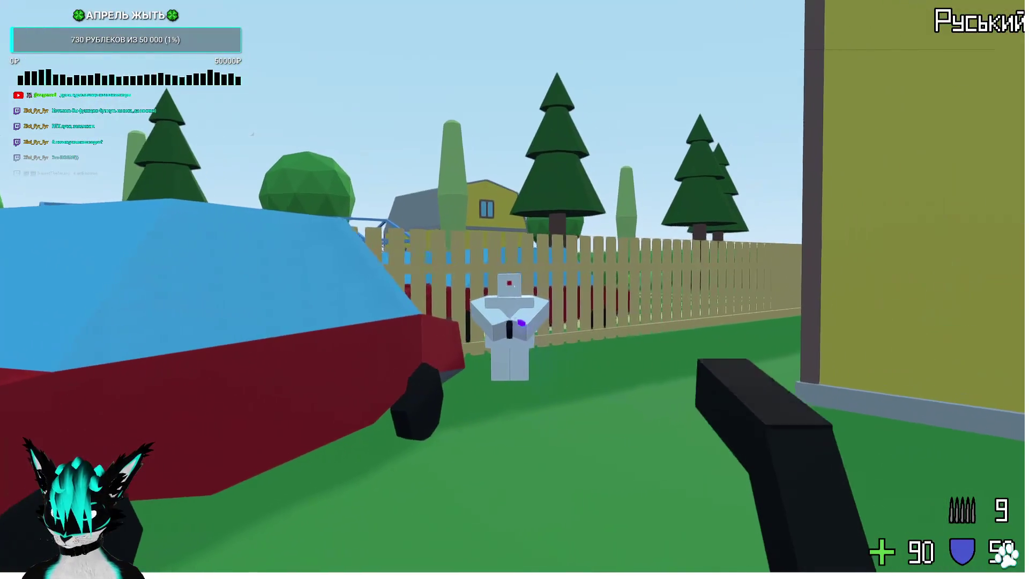
left_click(514, 289)
left_click(514, 290)
left_click(514, 289)
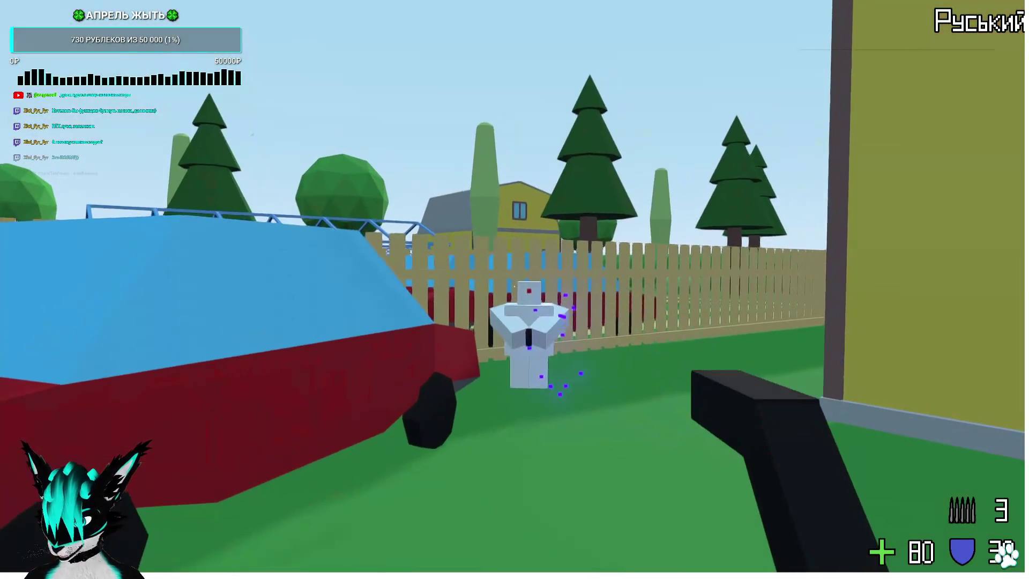
left_click(514, 289)
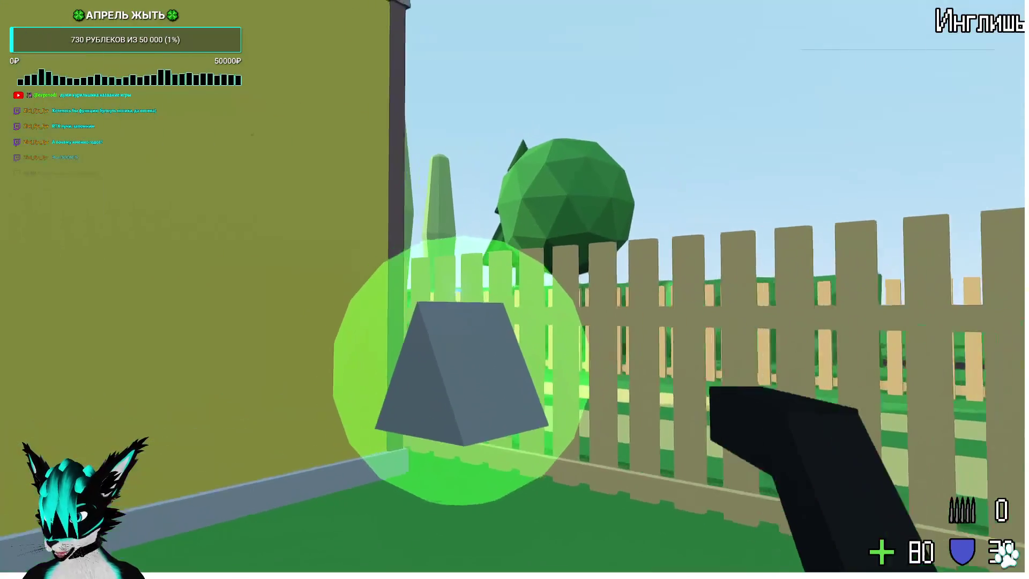
Pick up the weapon past the fence and kill the robot by the greenhouse.
key("w")
key("e")
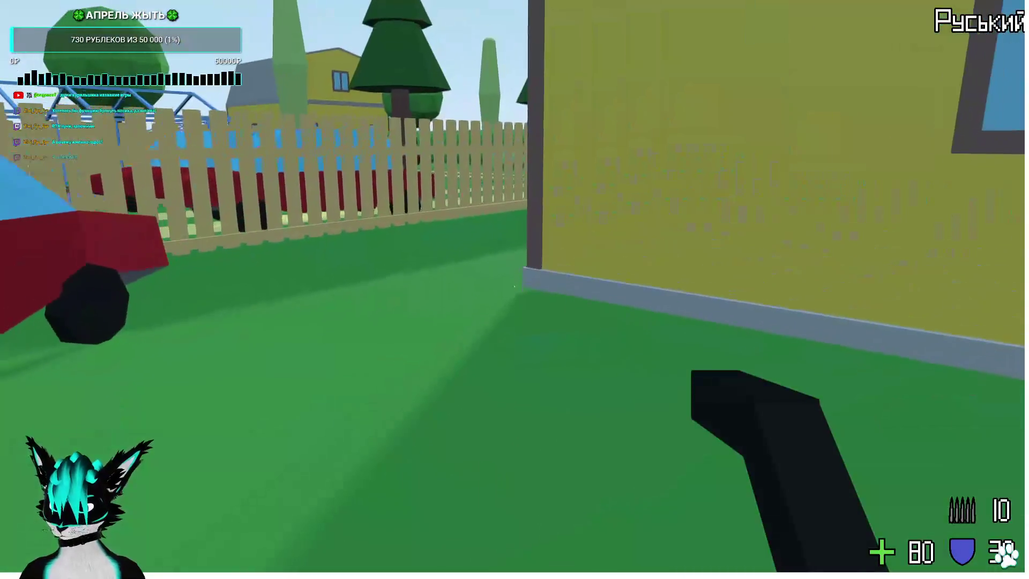
key("w")
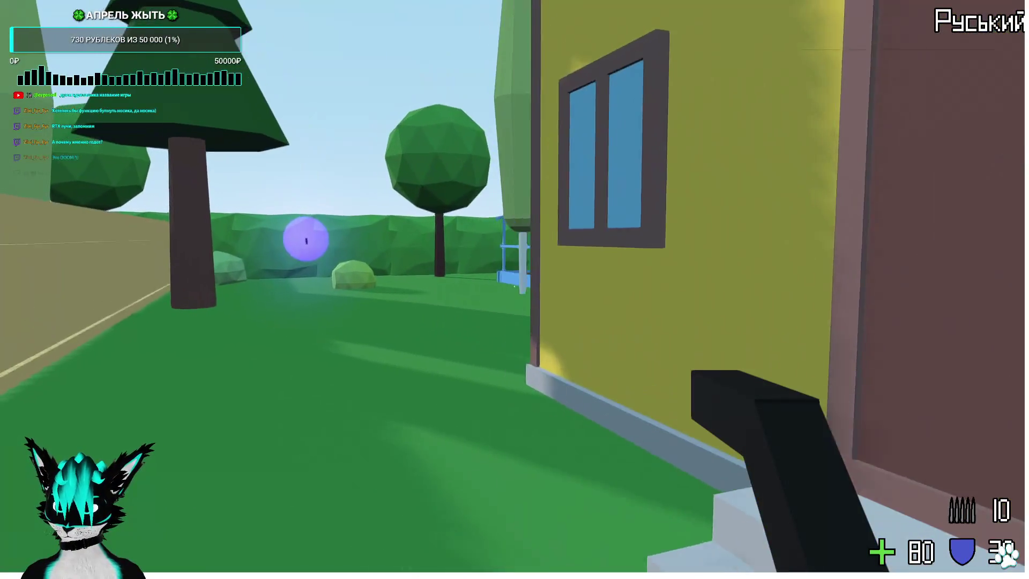
key("w")
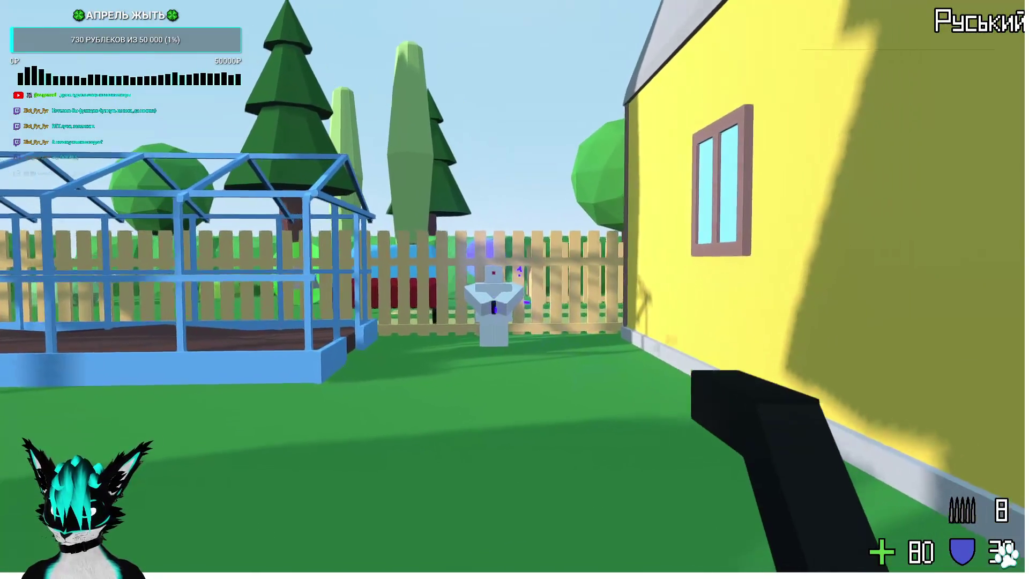
left_click(514, 290)
left_click(514, 289)
left_click(514, 290)
left_click(514, 289)
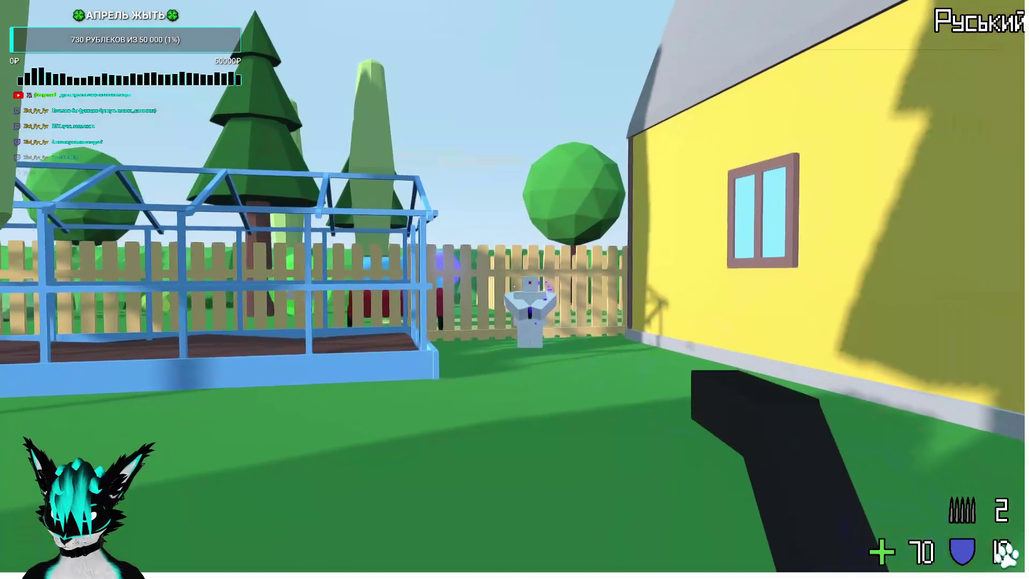
left_click(514, 289)
left_click(515, 289)
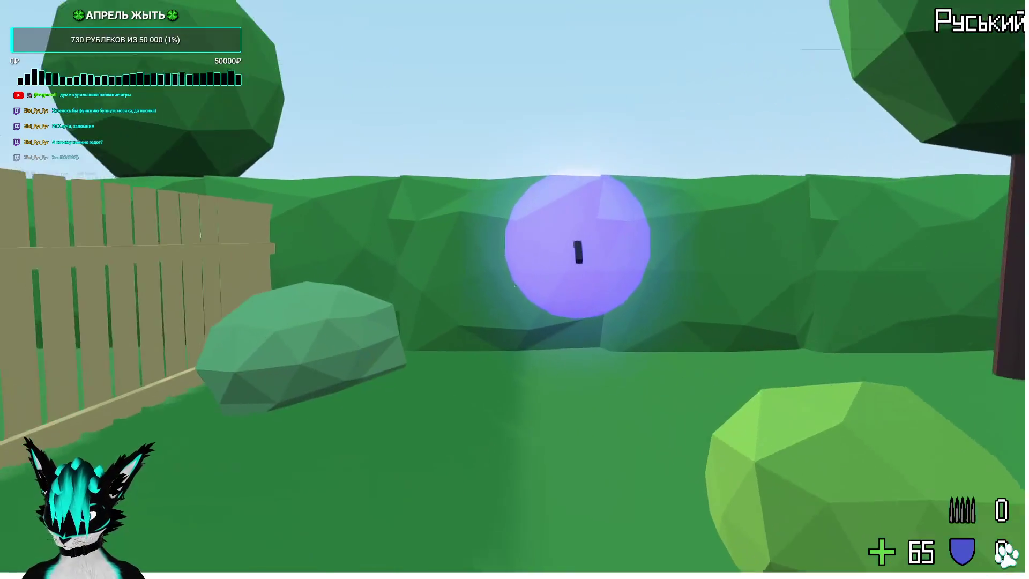
key("w")
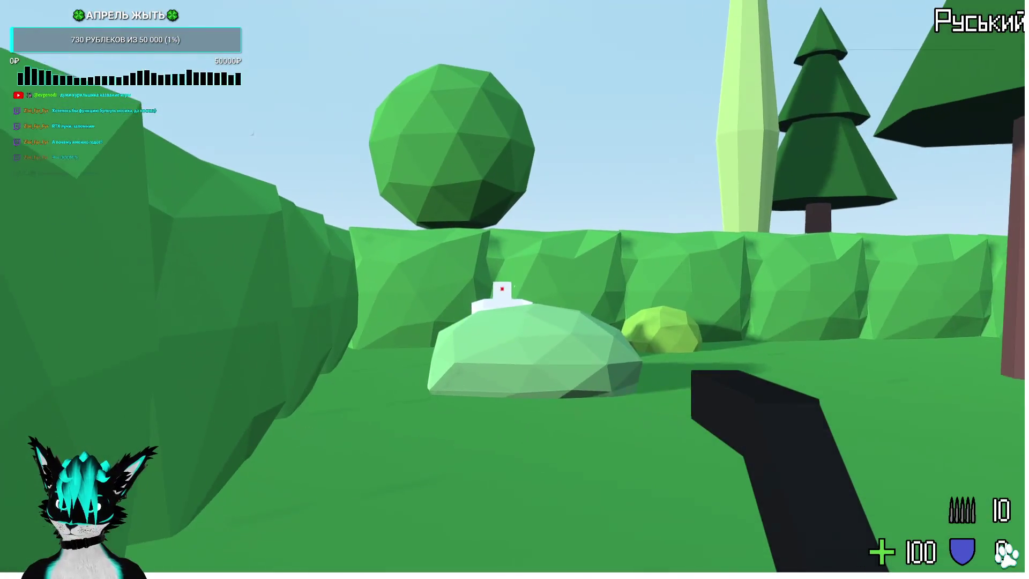
Shoot enemies behind the bush, near the red car, down the lane and by the yellow house.
left_click(514, 290)
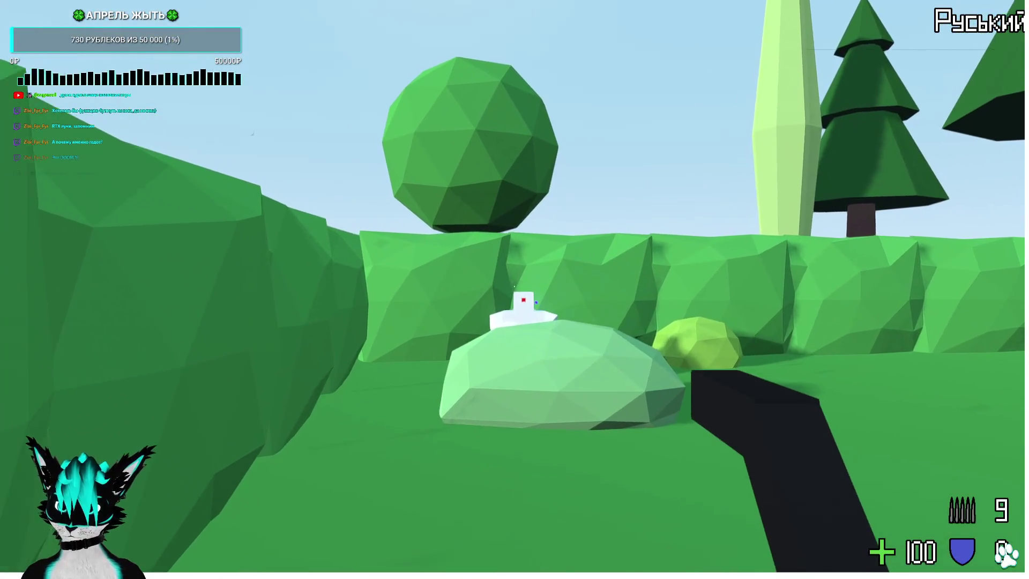
left_click(514, 289)
left_click(514, 290)
left_click(514, 289)
left_click(514, 289)
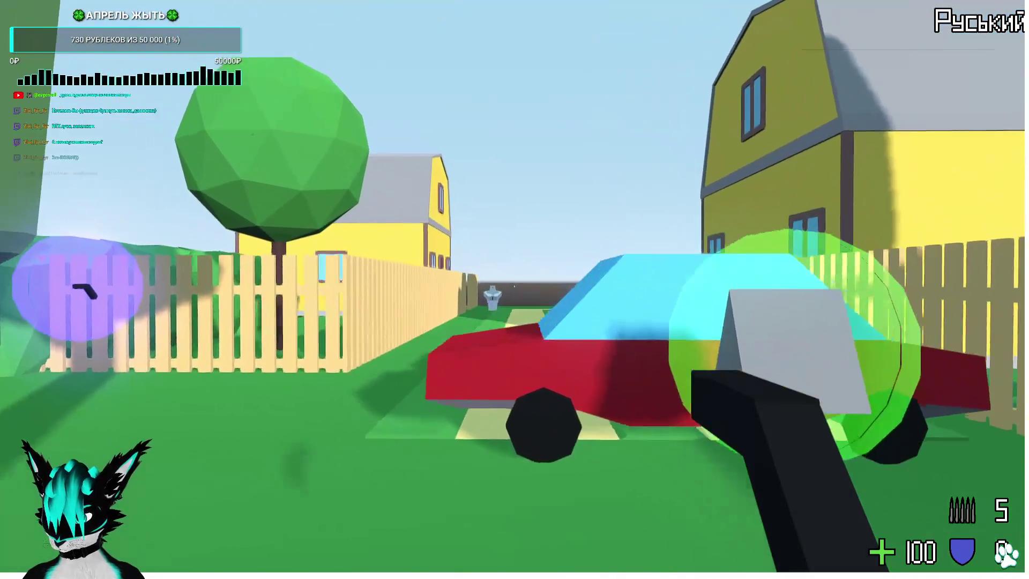
left_click(515, 289)
left_click(514, 289)
left_click(515, 289)
left_click(515, 289)
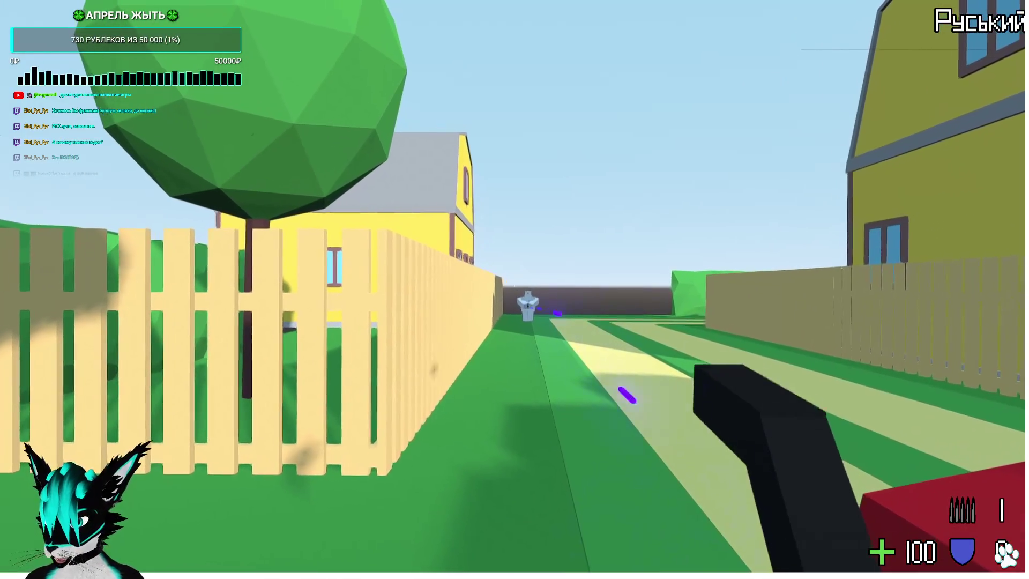
left_click(514, 289)
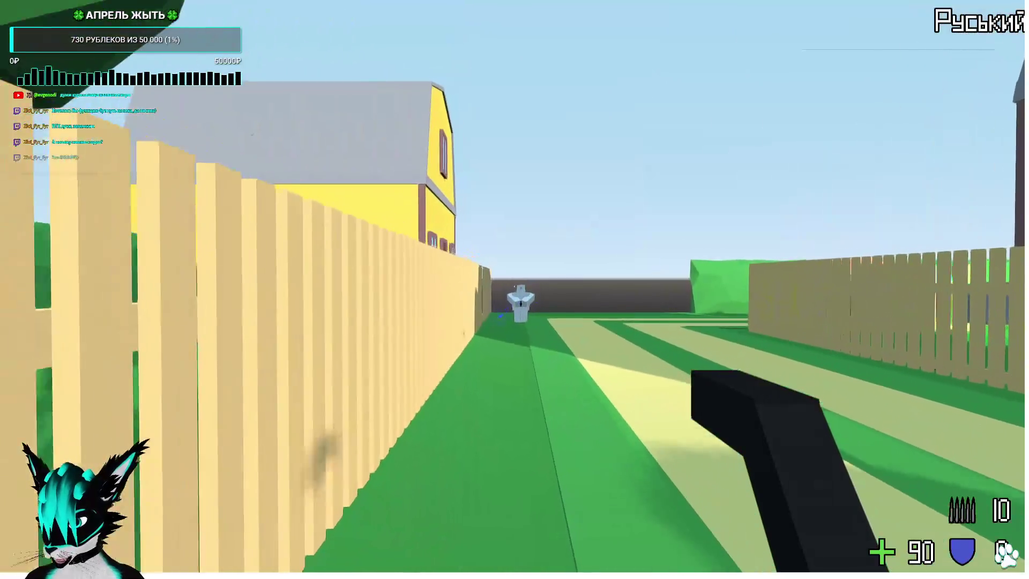
left_click(514, 289)
left_click(515, 289)
left_click(514, 289)
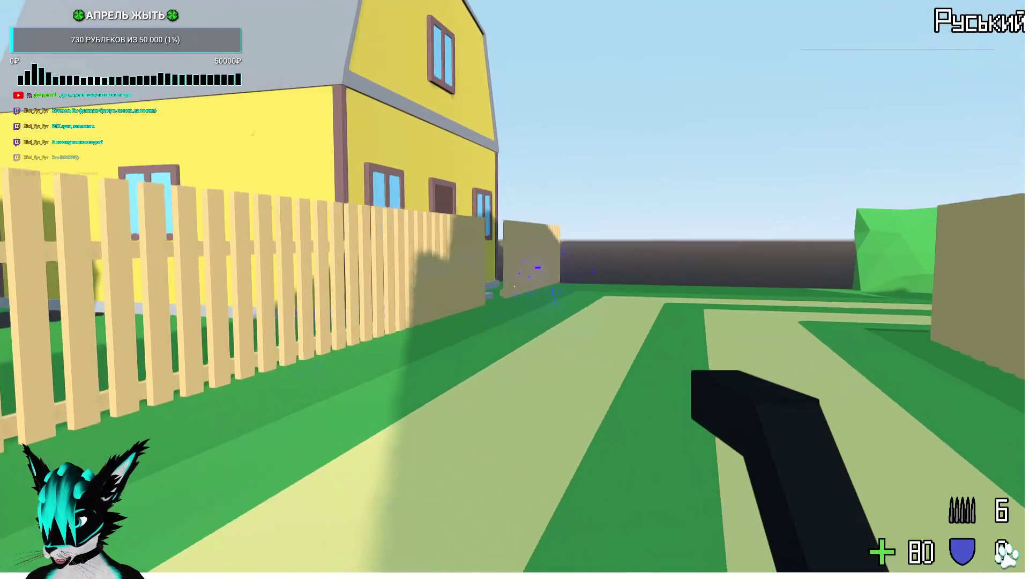
left_click(515, 289)
left_click(514, 289)
Walk along the yellow house back into the lane and stop the game with F8.
key("w")
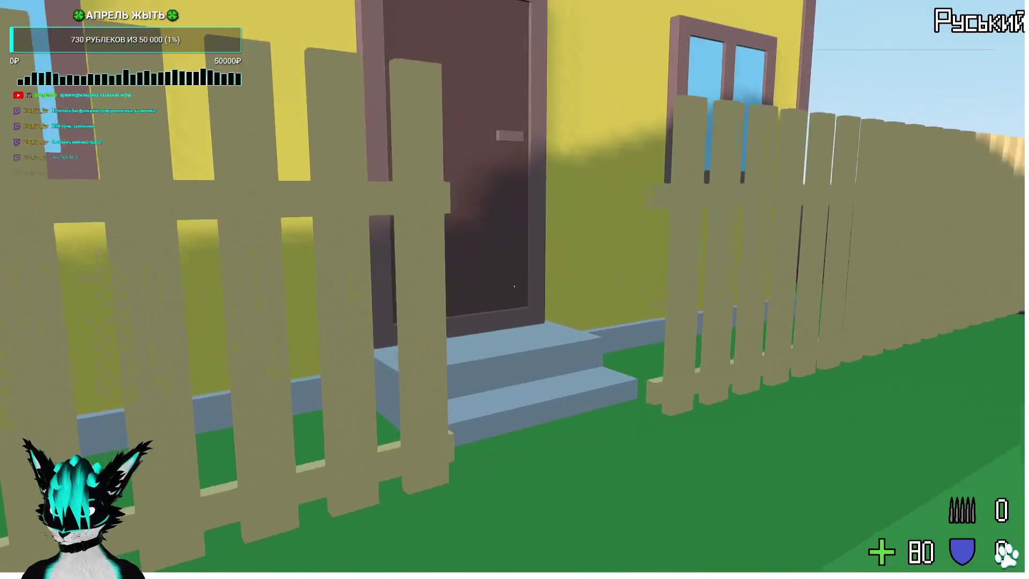
key("w")
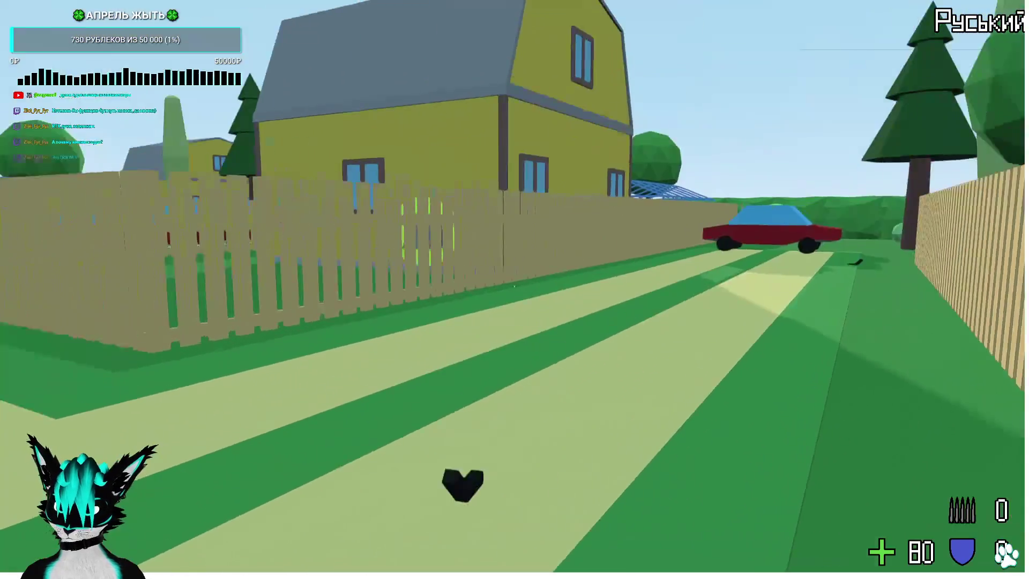
key("F8")
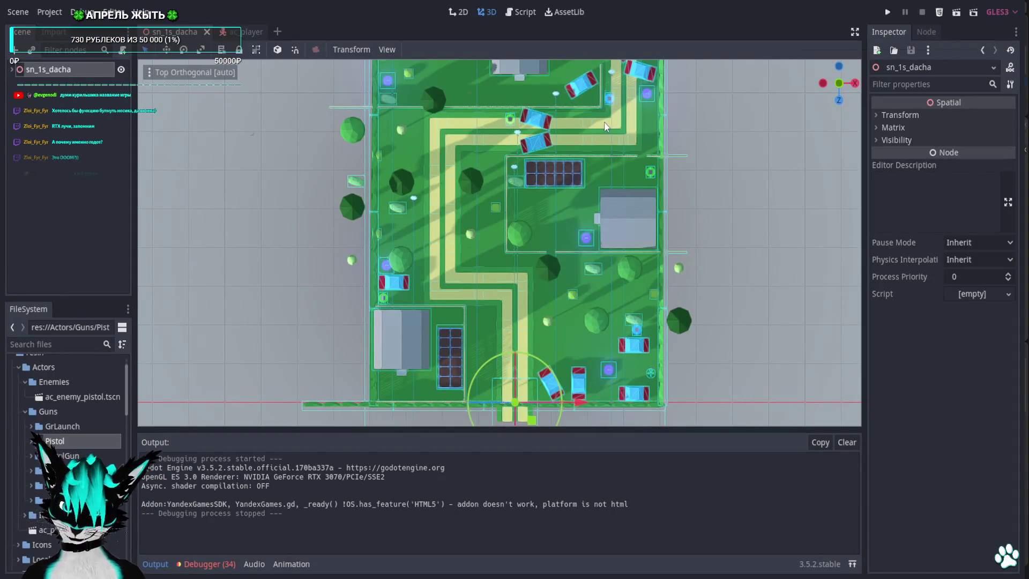
Find the ac_gun_pistolgun pickup in the level and delete it.
scroll(606, 127, "up", 5)
left_click_drag(614, 124, 706, 130)
left_click(839, 85)
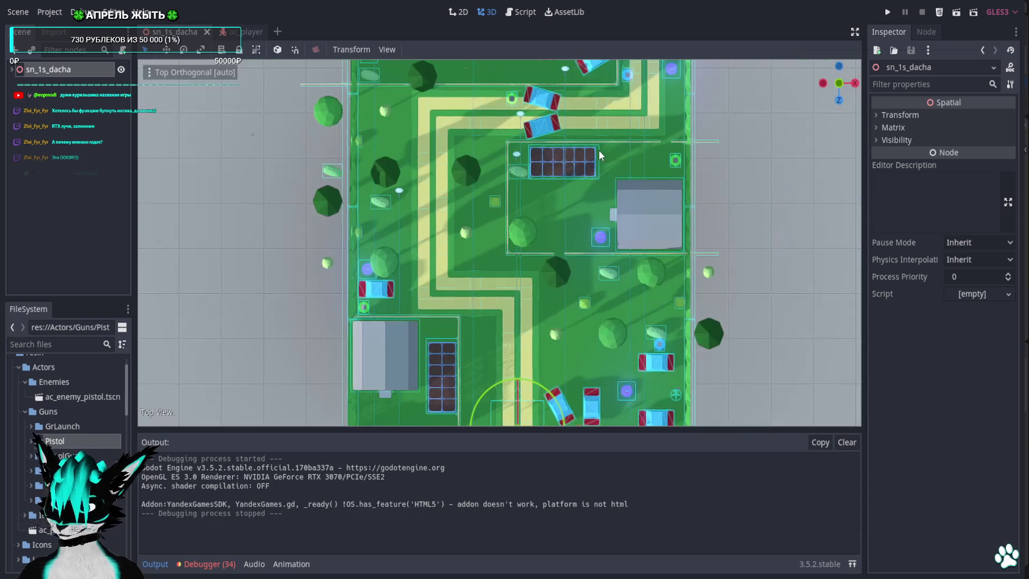
scroll(548, 345, "up", 5)
mouse_move(545, 249)
left_mouse_down()
mouse_move(522, 210)
mouse_move(506, 282)
left_mouse_up()
left_click(528, 288)
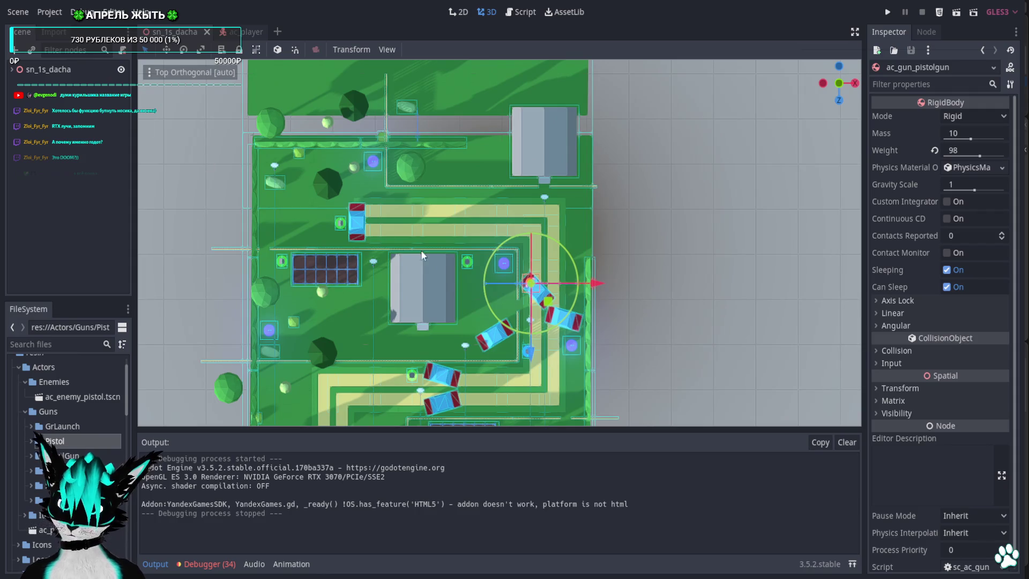
left_click(12, 69)
left_click(50, 228)
key("Delete")
key("Return")
Select ac_enemy_pistol2, the enemy next to the garden bed.
scroll(515, 153, "down", 5)
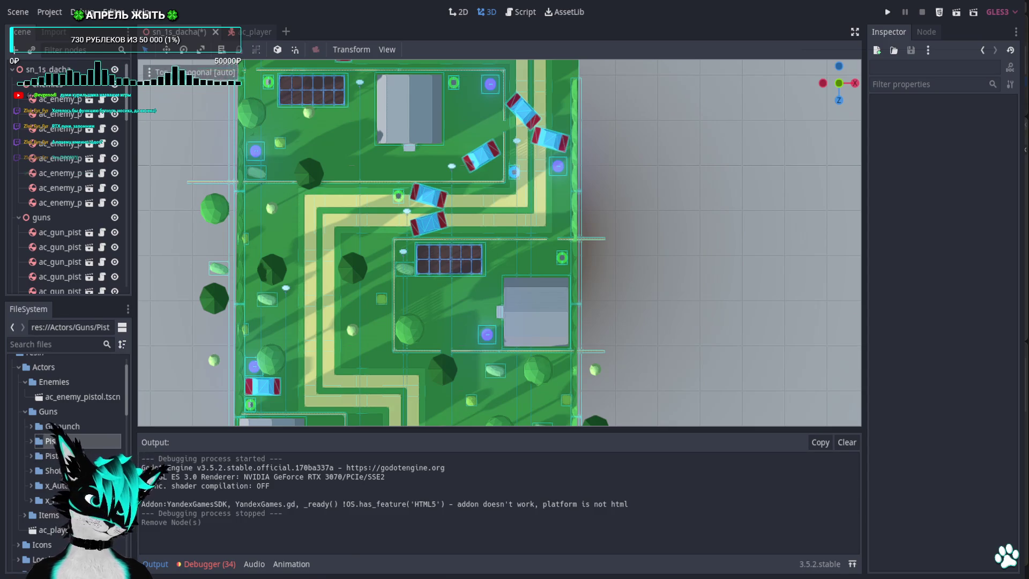
scroll(525, 257, "down", 1)
scroll(515, 261, "up", 1)
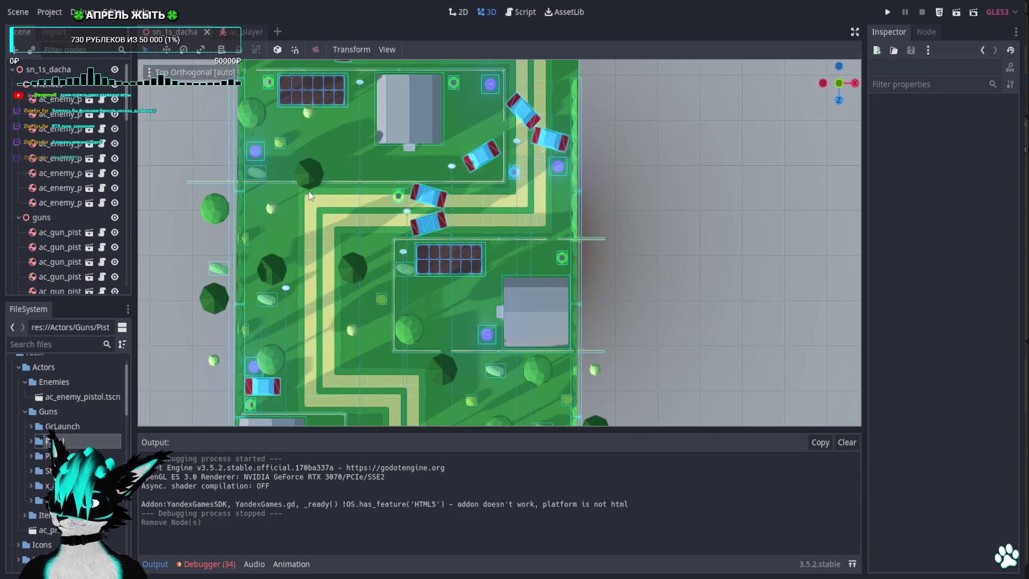
scroll(350, 214, "up", 5)
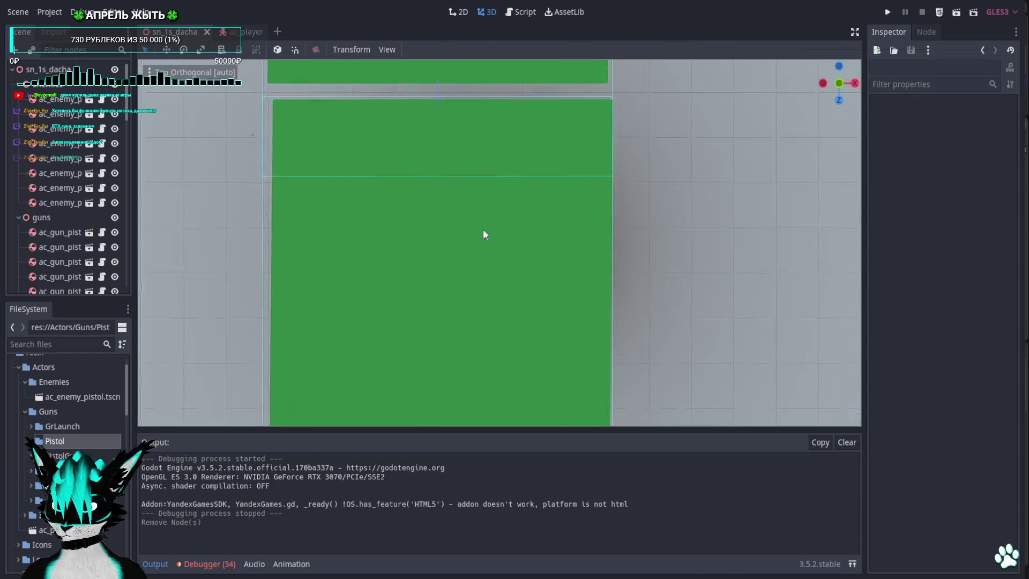
scroll(469, 182, "down", 2)
scroll(480, 288, "down", 3)
left_click_drag(512, 204, 513, 154)
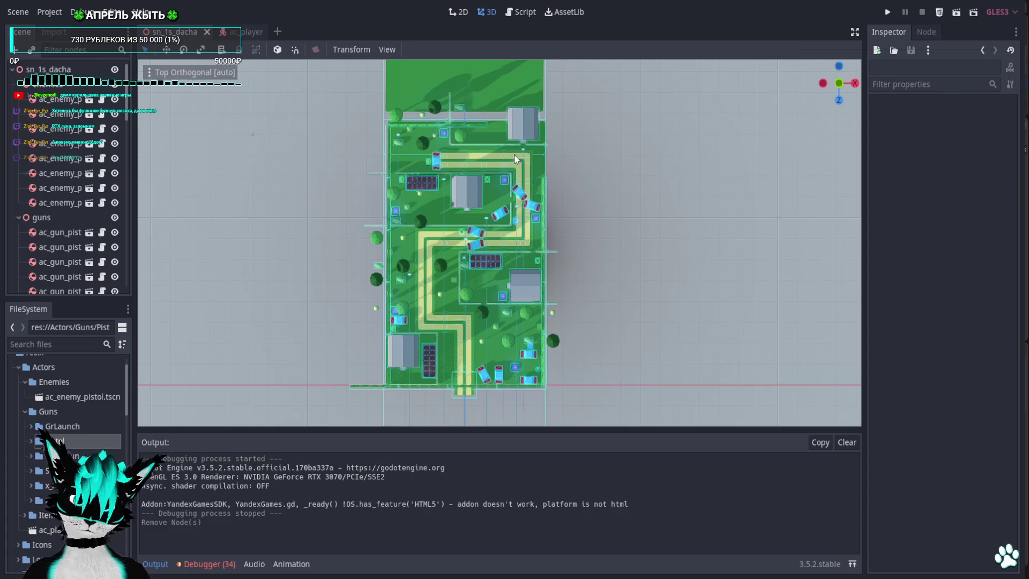
scroll(525, 211, "up", 10)
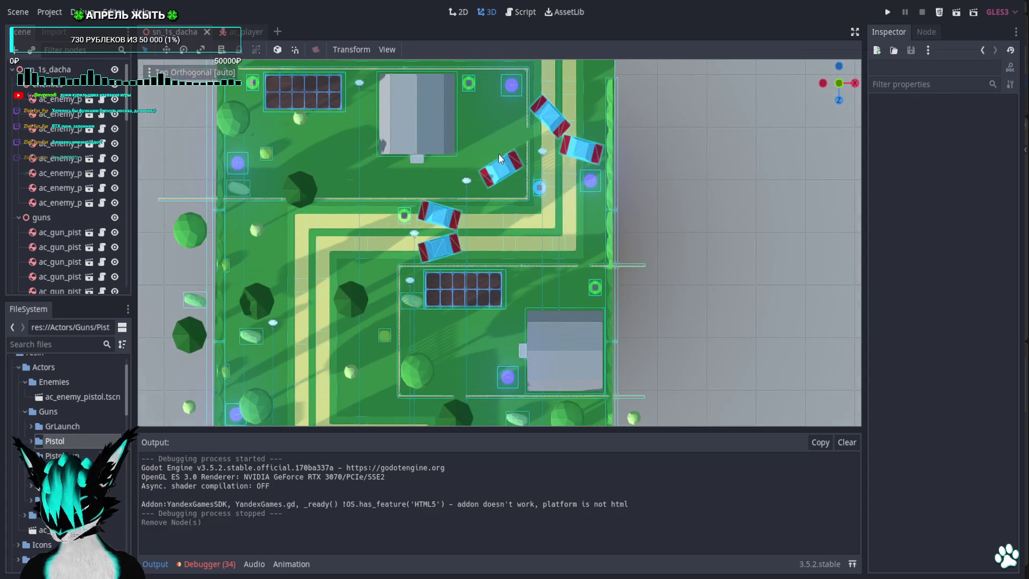
left_click_drag(469, 250, 470, 191)
scroll(404, 220, "up", 5)
scroll(404, 221, "up", 2)
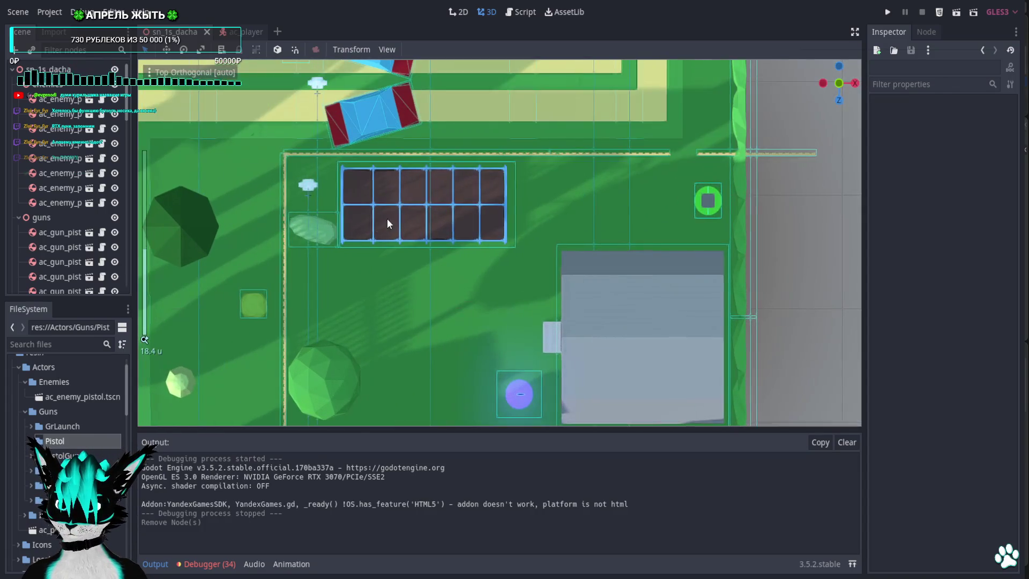
left_click_drag(386, 217, 417, 207)
left_click(349, 194)
Switch to an angled front view and lift ac_enemy_pistol2 up onto the greenhouse.
mouse_move(389, 243)
left_mouse_down()
mouse_move(411, 243)
mouse_move(420, 271)
left_mouse_up()
scroll(420, 271, "down", 6)
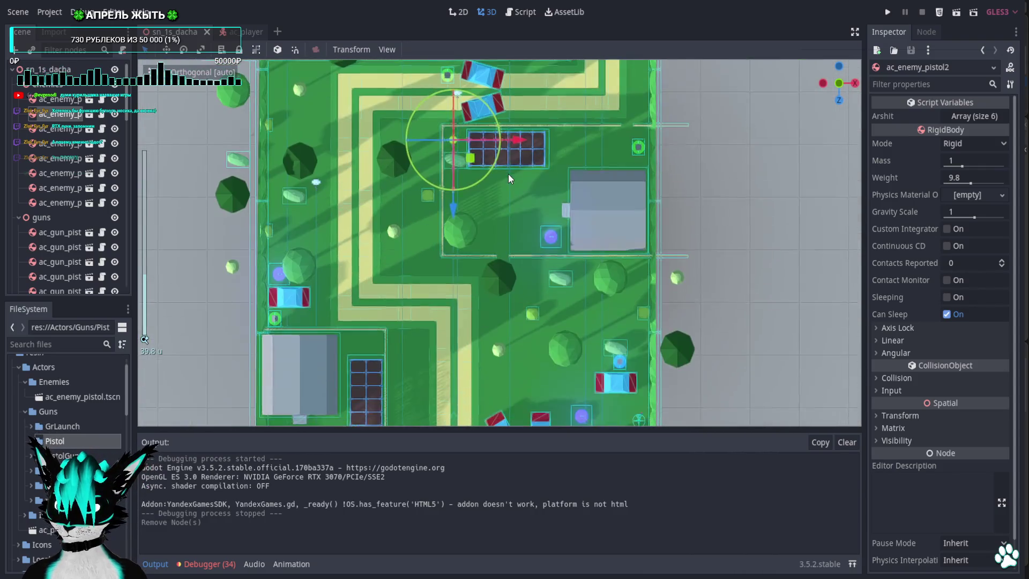
left_click_drag(508, 174, 464, 201)
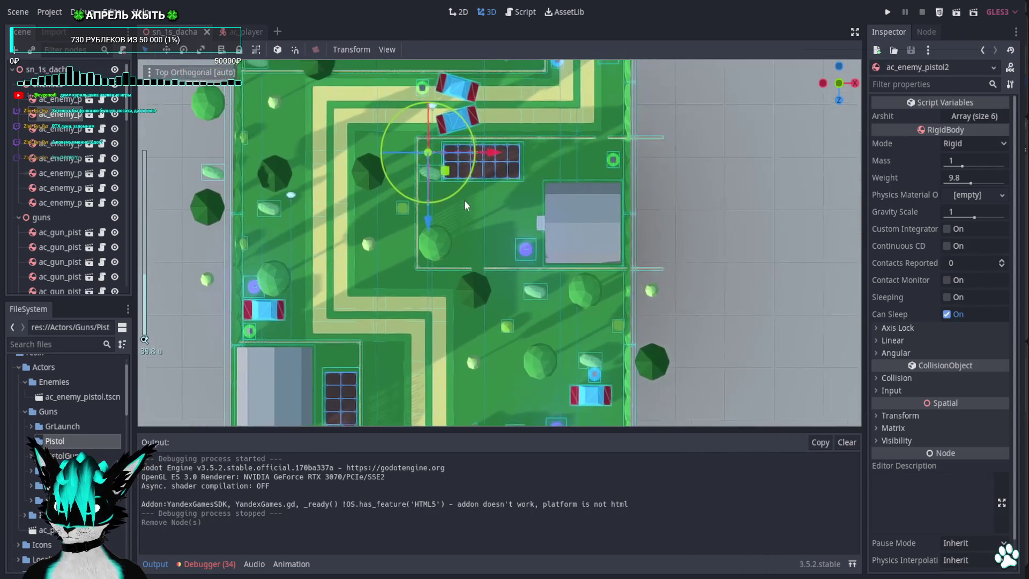
scroll(447, 172, "up", 8)
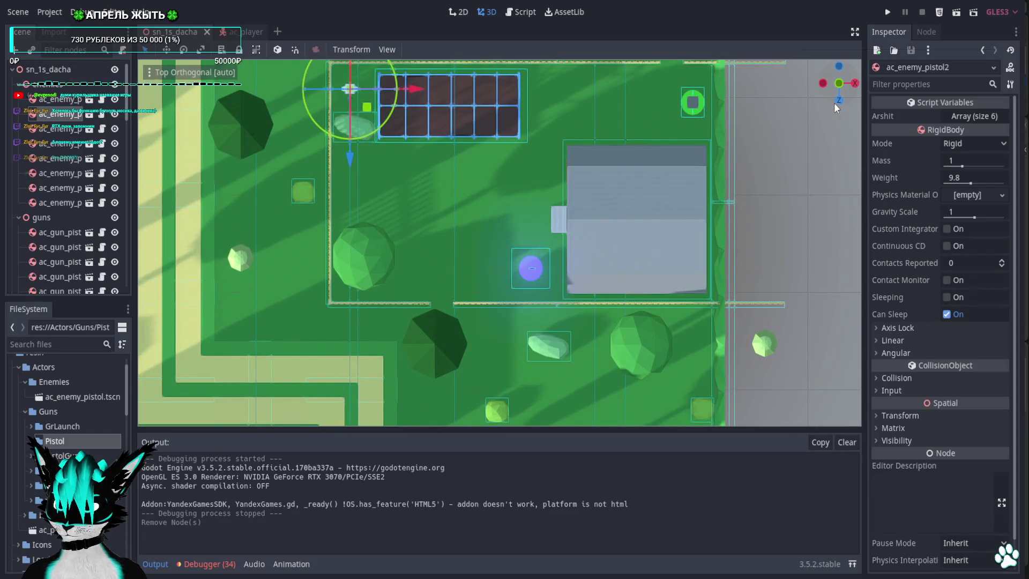
left_click(838, 101)
mouse_move(523, 229)
left_mouse_down()
mouse_move(545, 312)
mouse_move(417, 328)
mouse_move(522, 262)
mouse_move(518, 271)
left_mouse_up()
scroll(403, 325, "up", 6)
key("ctrl+z")
mouse_move(409, 294)
left_mouse_down()
mouse_move(445, 230)
mouse_move(477, 106)
left_mouse_up()
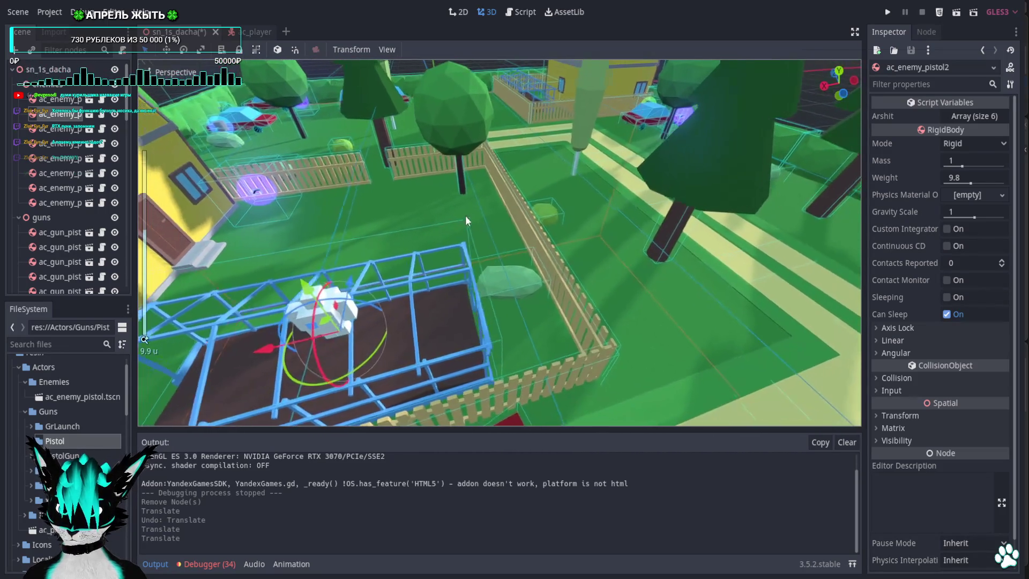
Move the enemy off the greenhouse onto the yellow house, then start the game.
scroll(499, 201, "up", 3)
mouse_move(531, 185)
left_mouse_down()
mouse_move(634, 150)
mouse_move(451, 140)
mouse_move(437, 201)
mouse_move(544, 170)
mouse_move(609, 189)
left_mouse_up()
scroll(451, 139, "down", 3)
left_click_drag(637, 235, 204, 297)
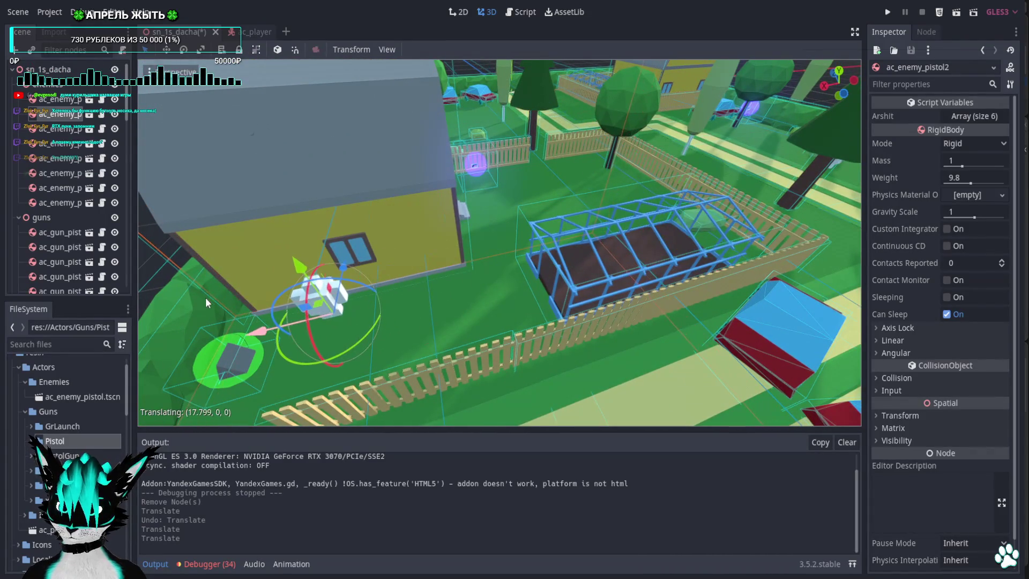
mouse_move(278, 268)
left_mouse_down()
mouse_move(276, 156)
mouse_move(365, 207)
mouse_move(364, 154)
mouse_move(482, 88)
mouse_move(513, 92)
left_mouse_up()
left_click(887, 14)
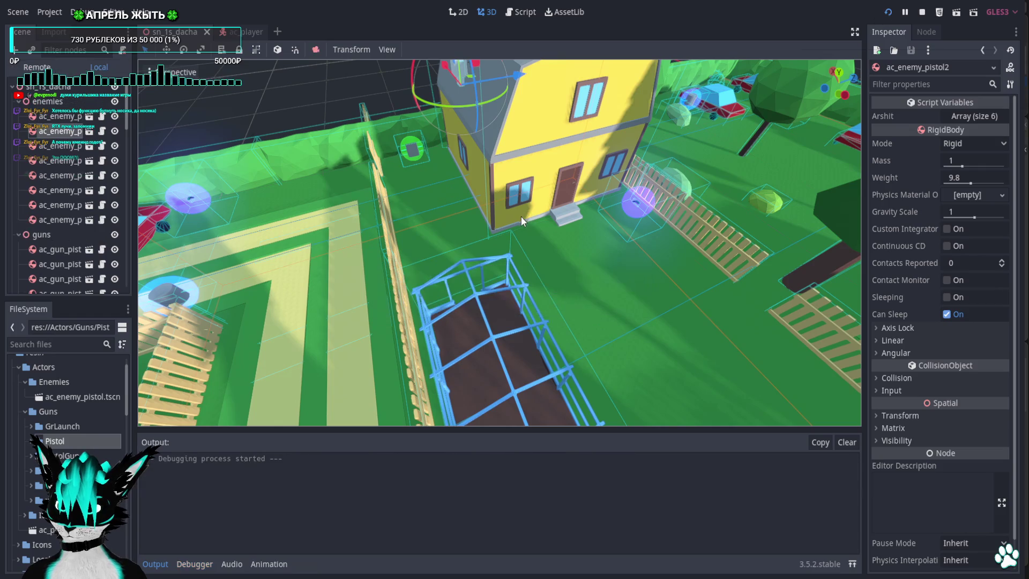
Walk through the garden to the yellow house, picking up a gun on the way.
key("w")
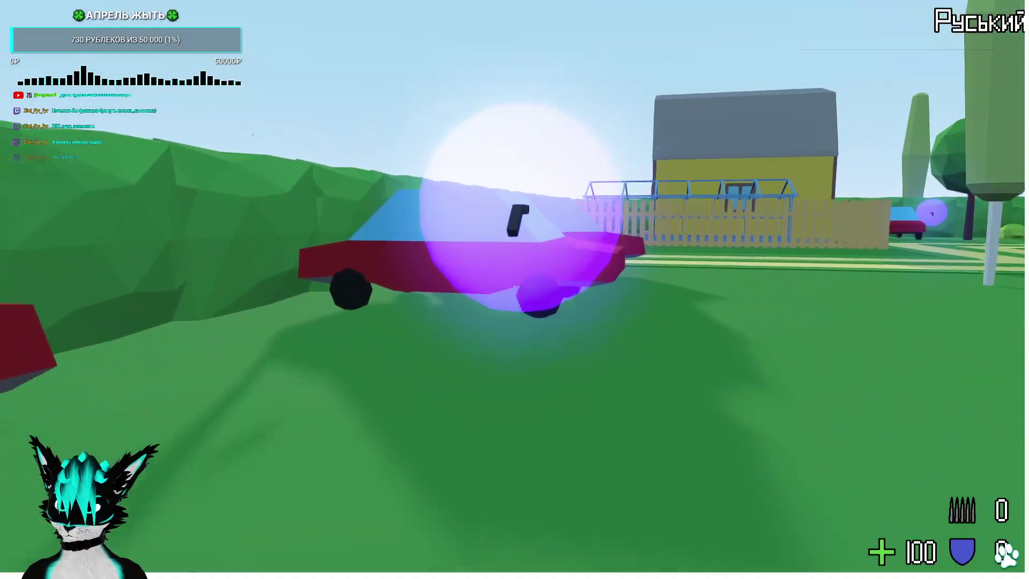
key("w")
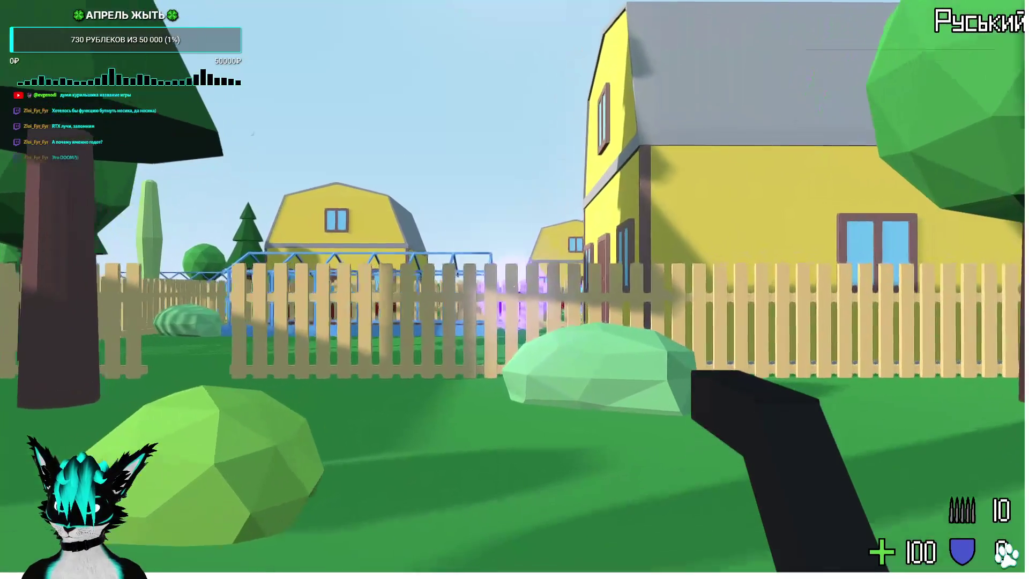
key("w")
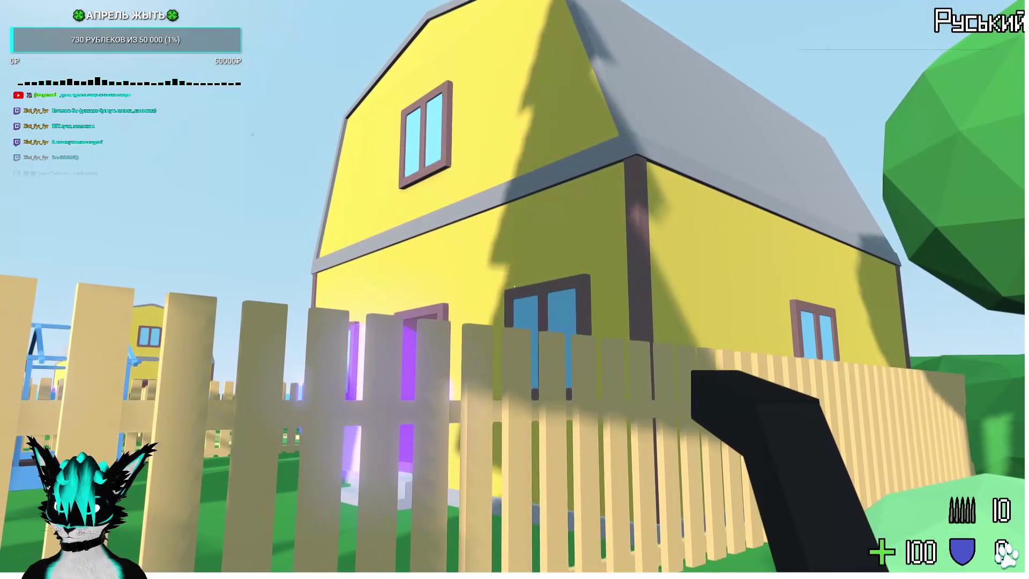
key("w")
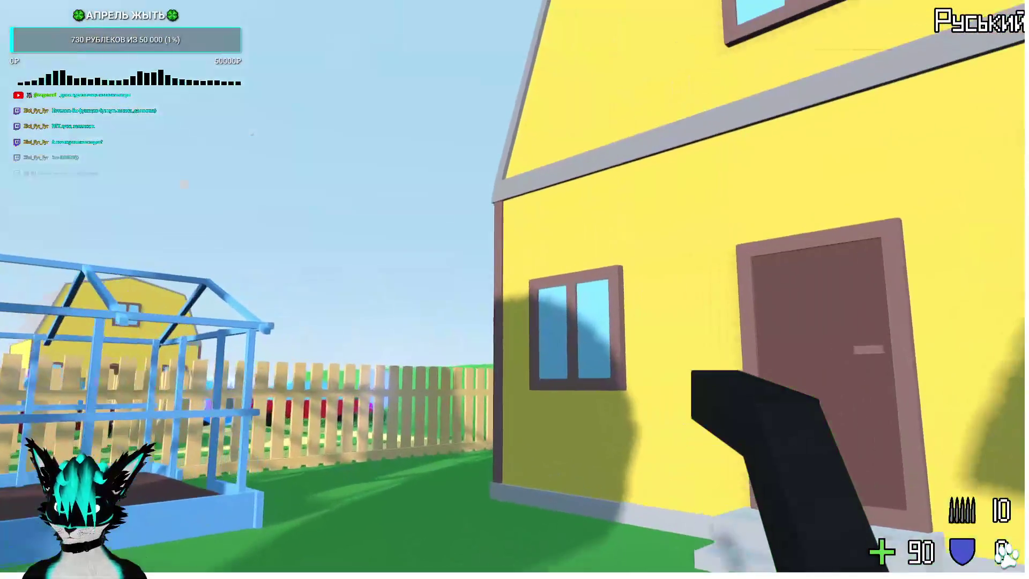
key("w")
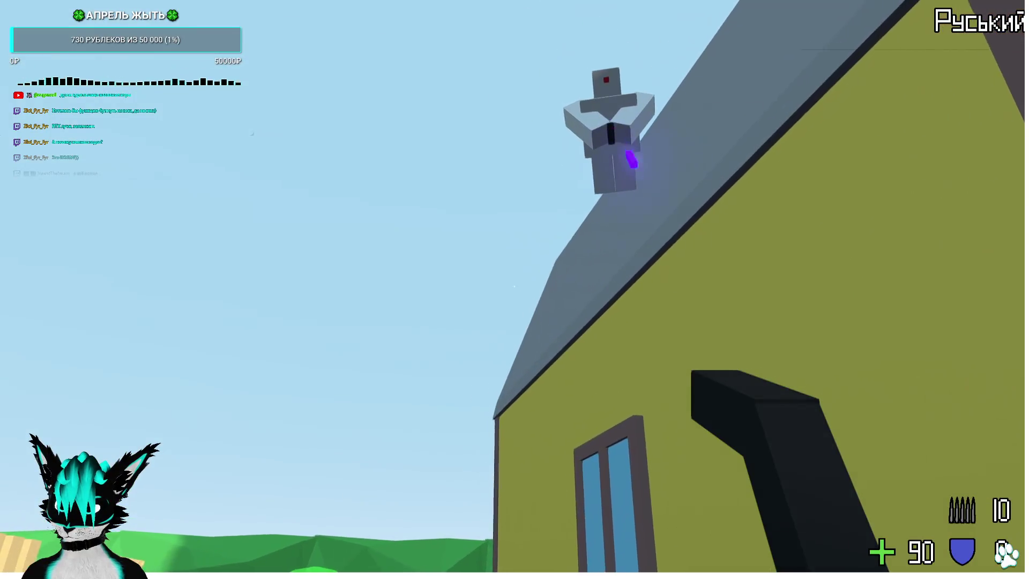
key("w")
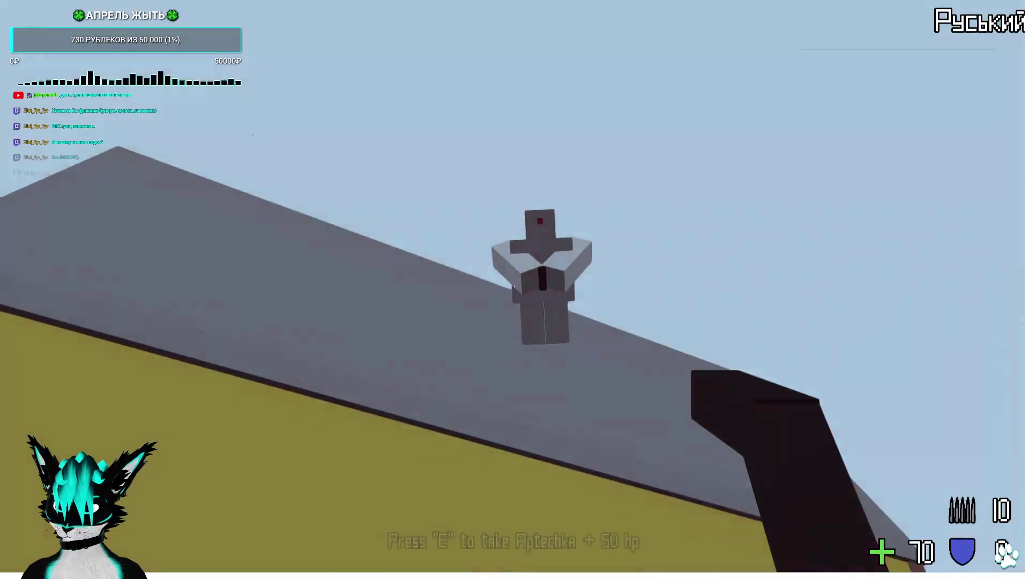
Shoot the enemy on the yellow house's roof, then stop the game with F8.
left_click(514, 286)
left_click(514, 286)
left_click(515, 287)
left_click(515, 286)
left_click(515, 287)
left_click(514, 286)
left_click(514, 287)
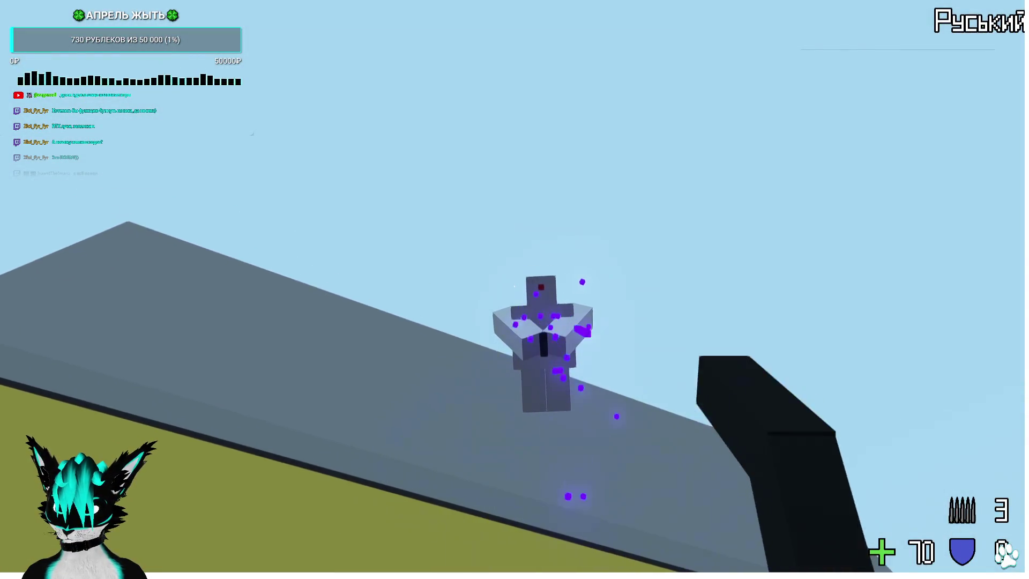
left_click(514, 286)
left_click(514, 287)
left_click(514, 286)
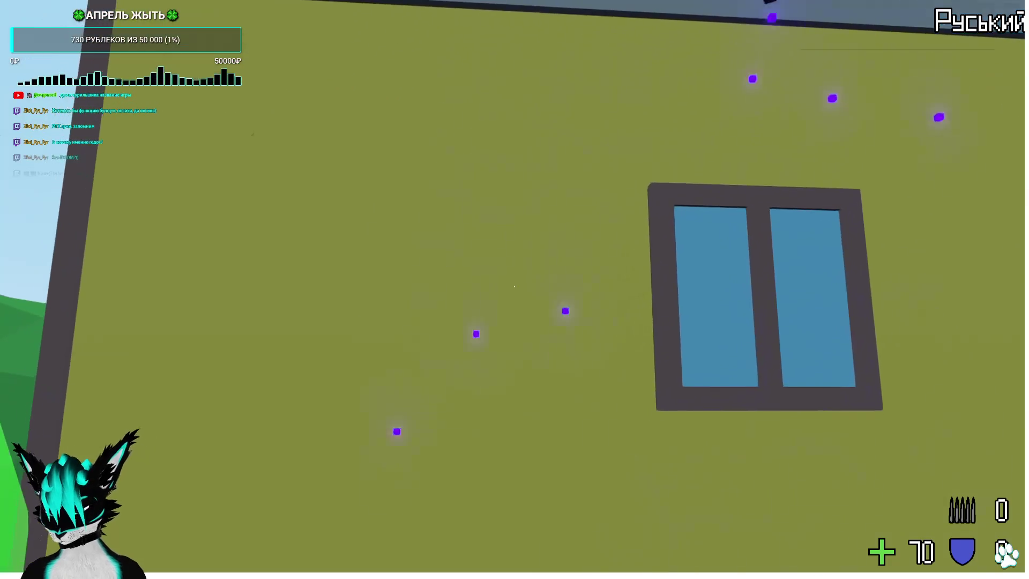
key("F8")
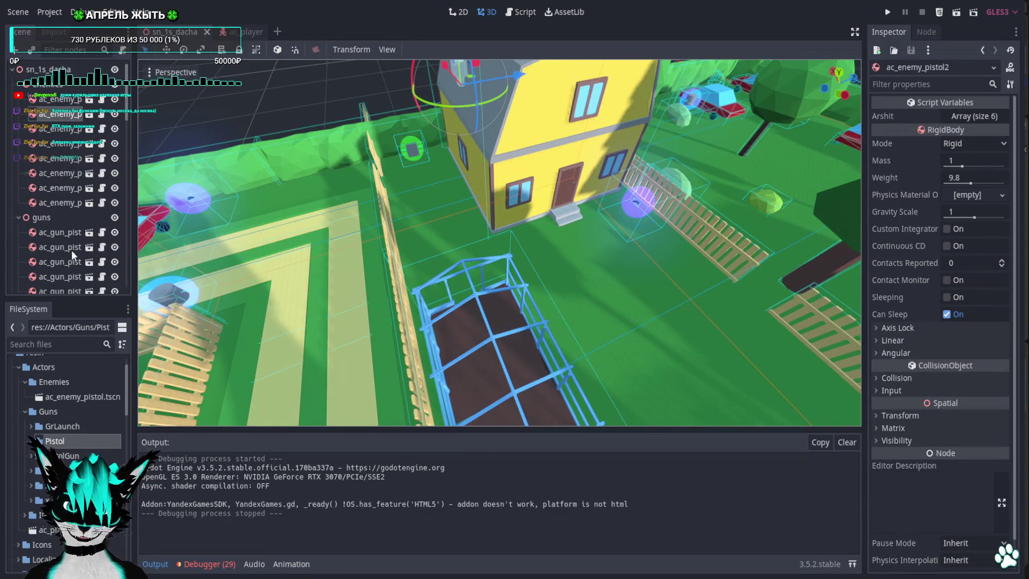
Open the yellow house's ob_1s_dacha scene and view its BoxShape CollisionShape from the front.
scroll(72, 250, "down", 5)
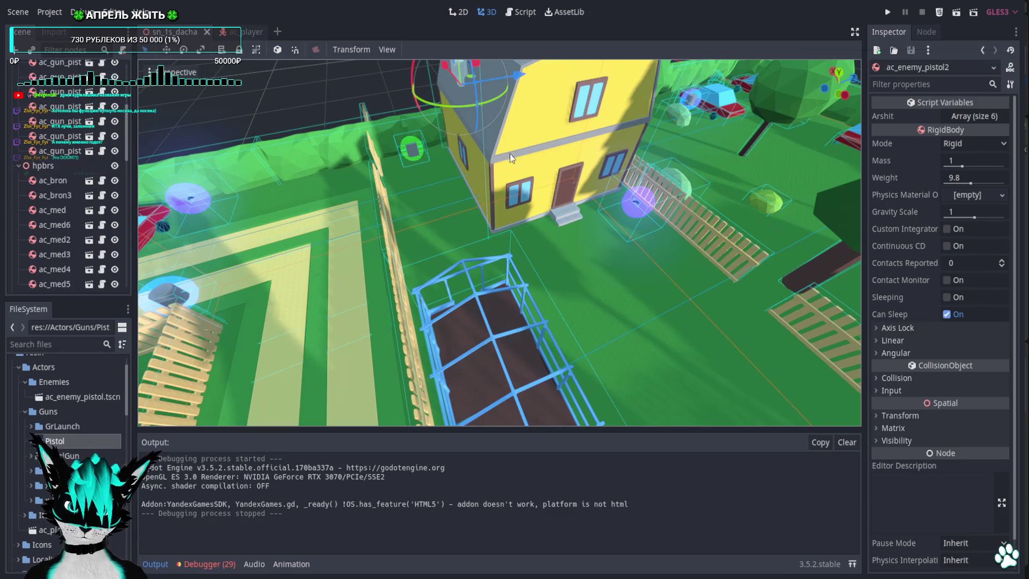
key("f")
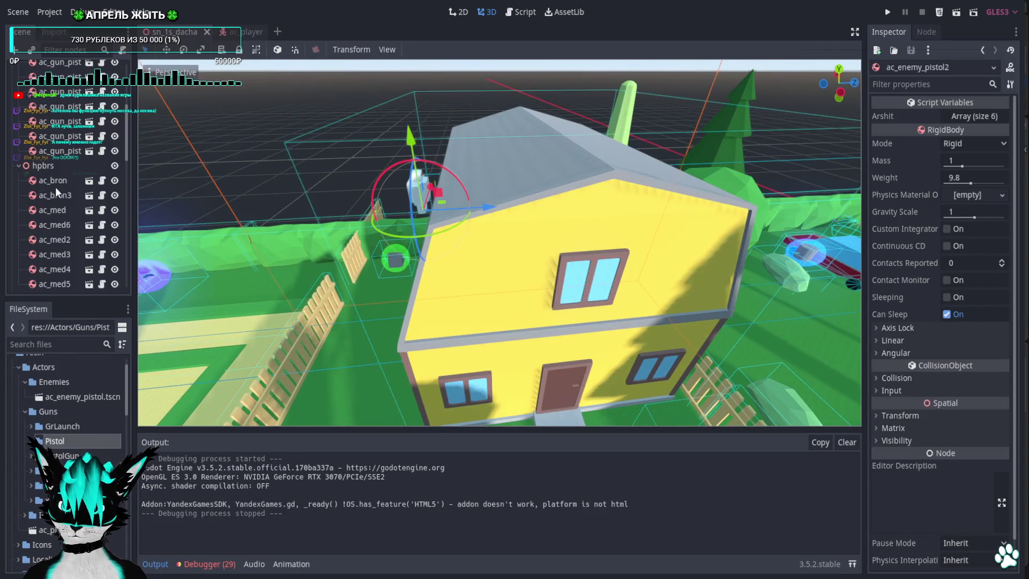
left_click(504, 297)
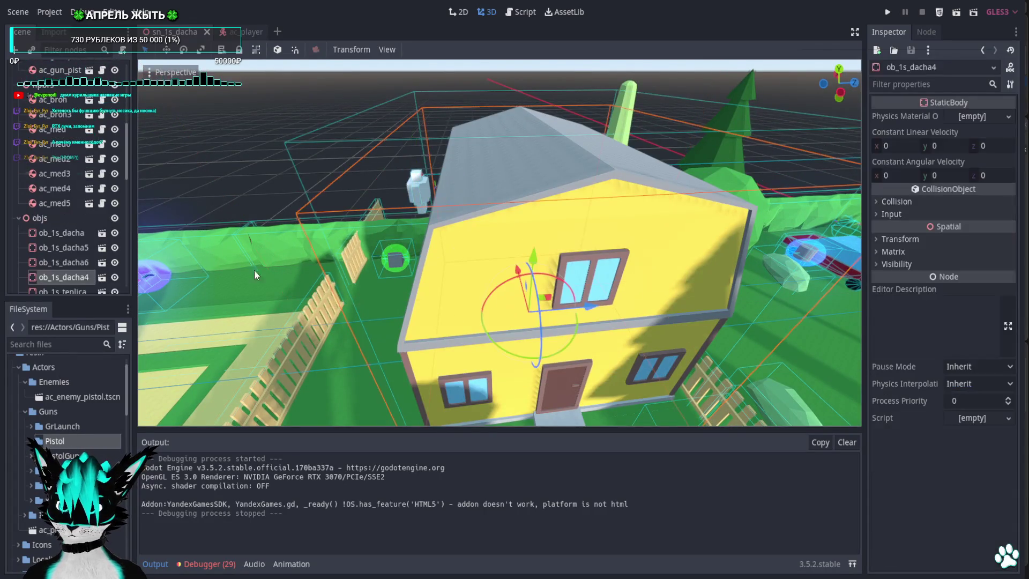
left_click(89, 96)
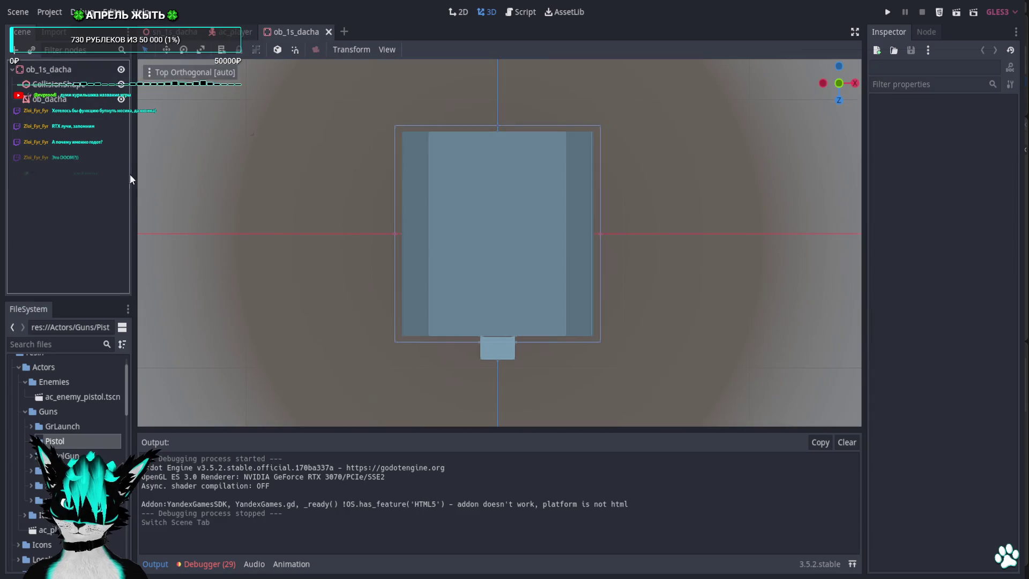
left_click(57, 84)
mouse_move(471, 289)
left_mouse_down()
mouse_move(475, 111)
mouse_move(492, 79)
mouse_move(502, 96)
mouse_move(573, 109)
mouse_move(481, 82)
mouse_move(513, 71)
mouse_move(613, 198)
left_mouse_up()
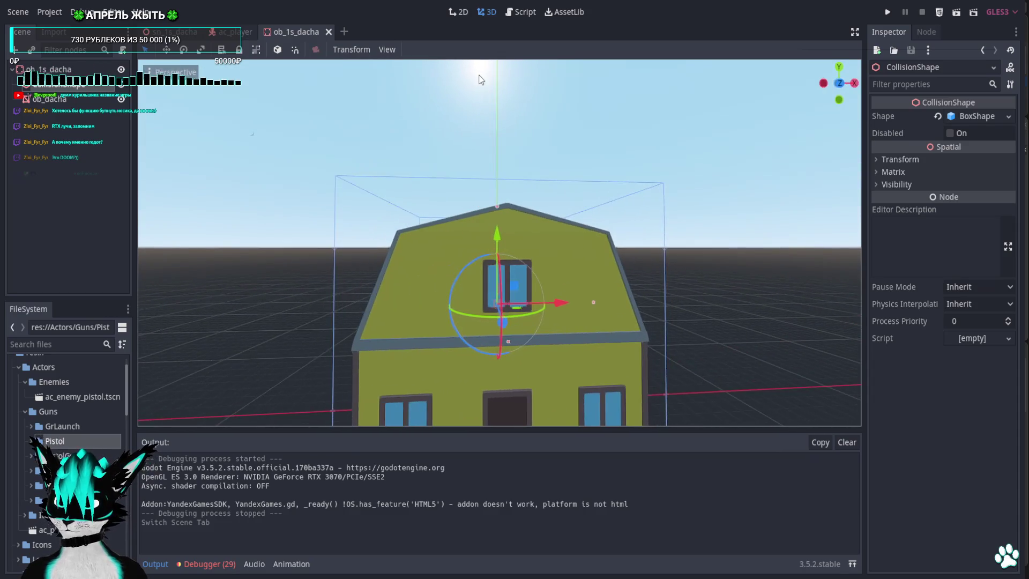
scroll(613, 198, "down", 2)
scroll(599, 207, "up", 3)
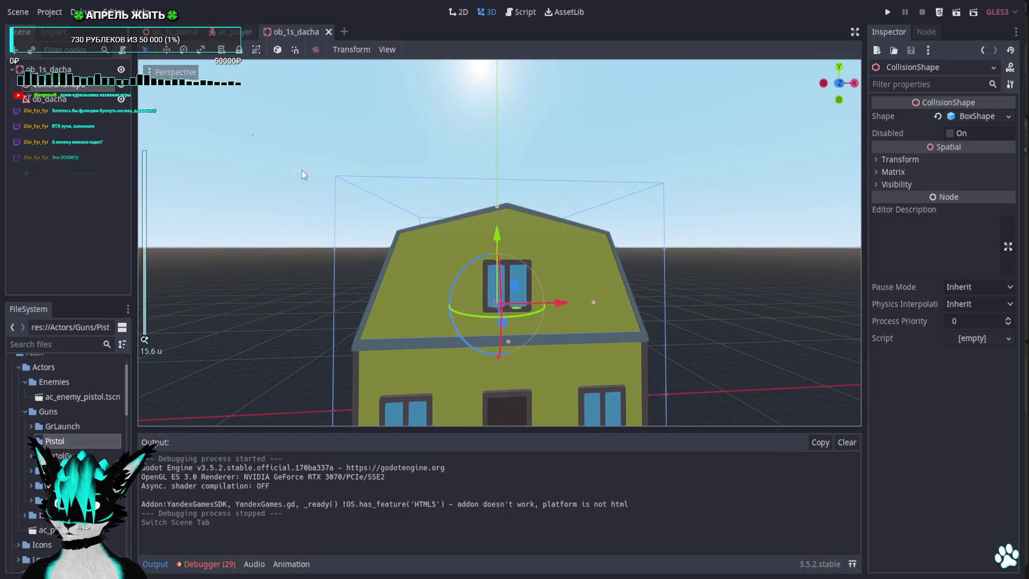
Add a CollisionShape child to ob_1s_dacha and give it a New BoxShape.
right_click(45, 71)
left_click(67, 83)
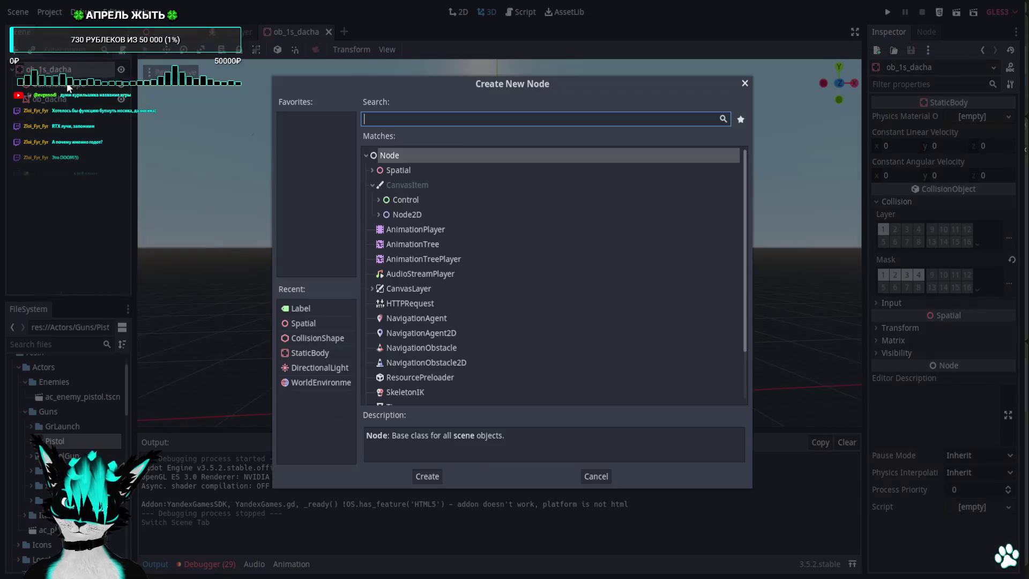
type("coll")
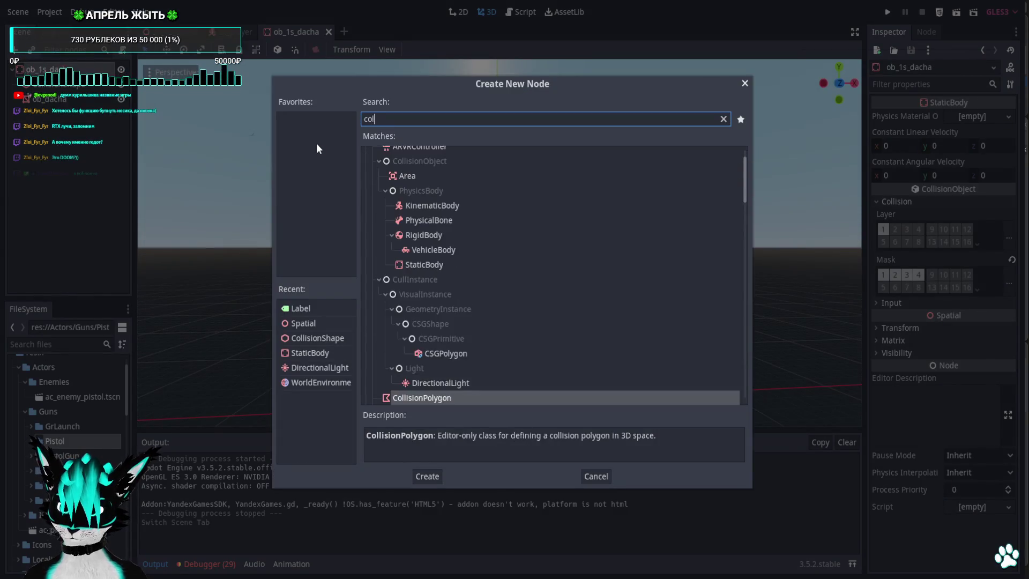
key("Down")
key("Return")
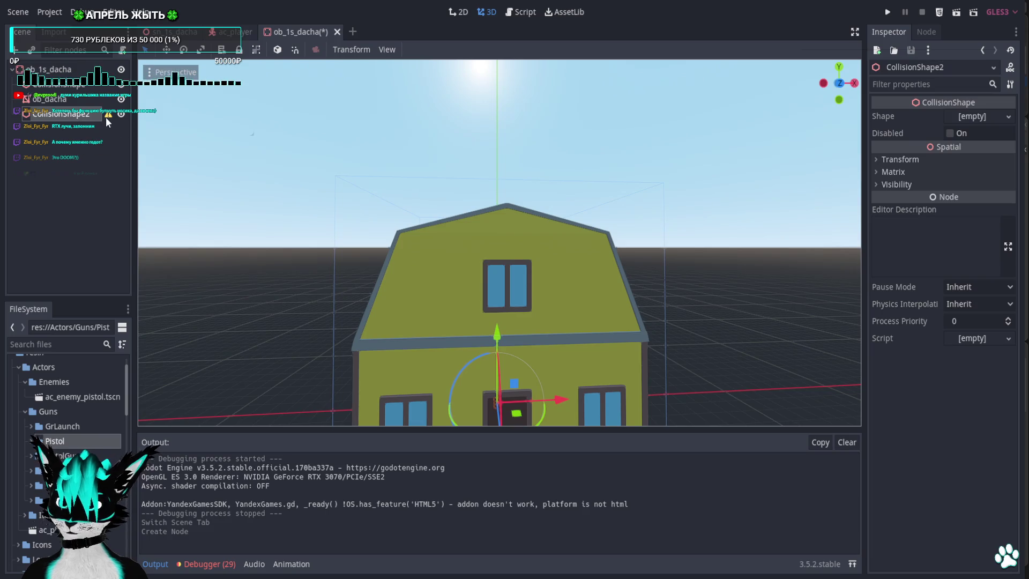
left_click(996, 115)
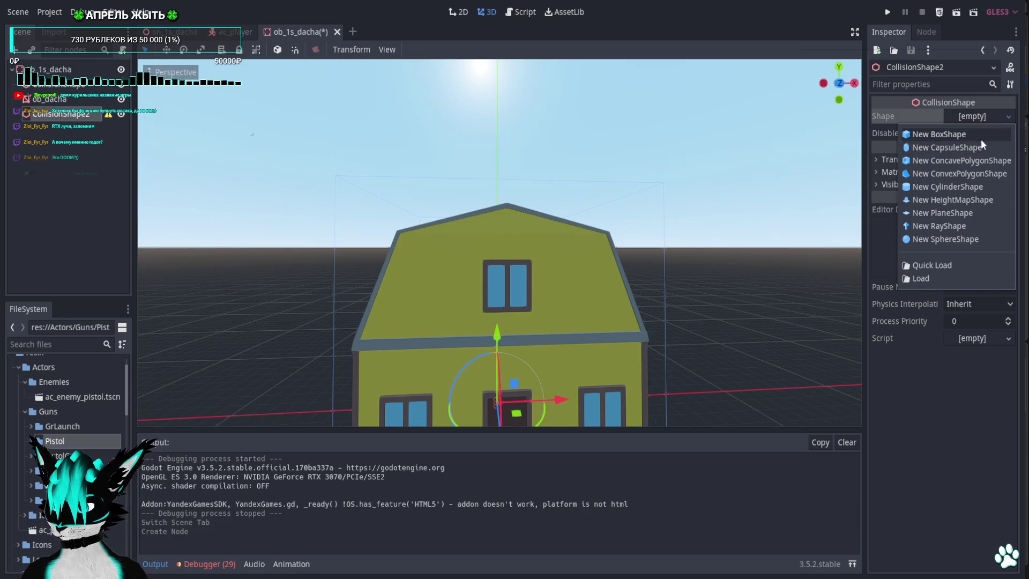
left_click(980, 137)
Raise the box to the roof and resize it to about 4.53 × 3.01 × 6.16 extents.
key("alt+KP_1")
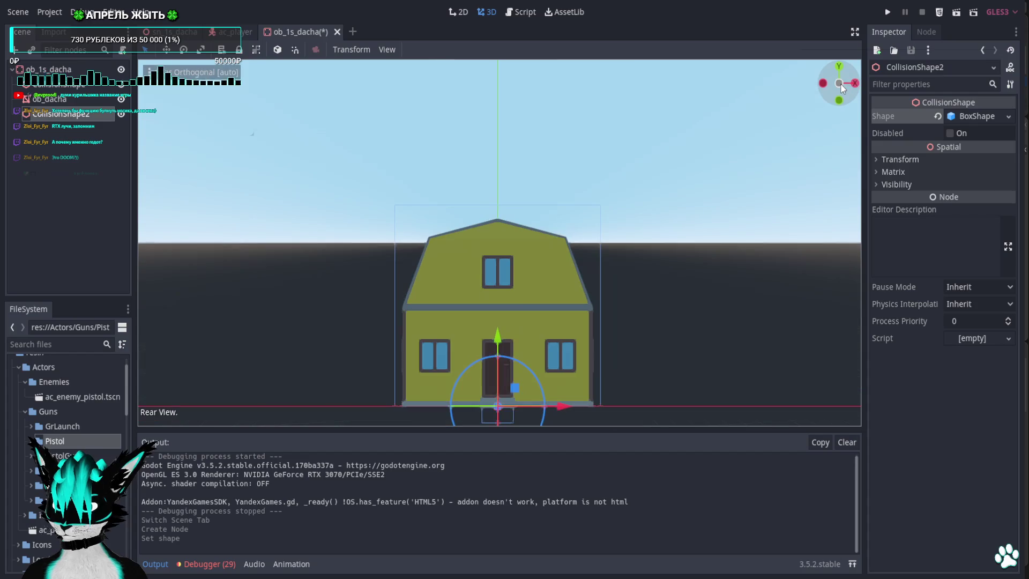
left_click_drag(498, 339, 507, 227)
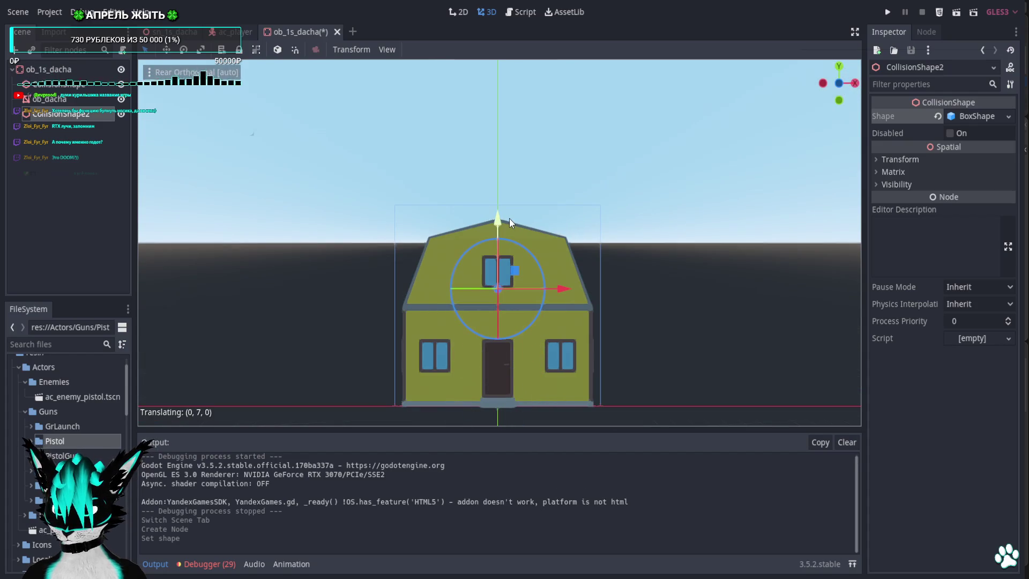
scroll(557, 281, "up", 3)
mouse_move(522, 315)
left_mouse_down()
mouse_move(657, 321)
mouse_move(609, 328)
left_mouse_up()
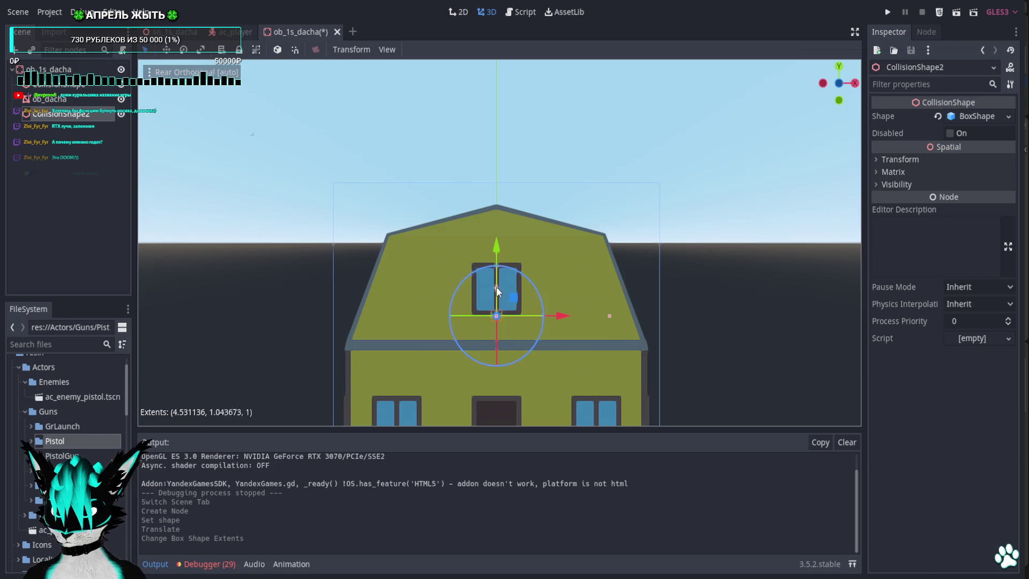
left_click_drag(495, 235, 496, 240)
key("KP_3")
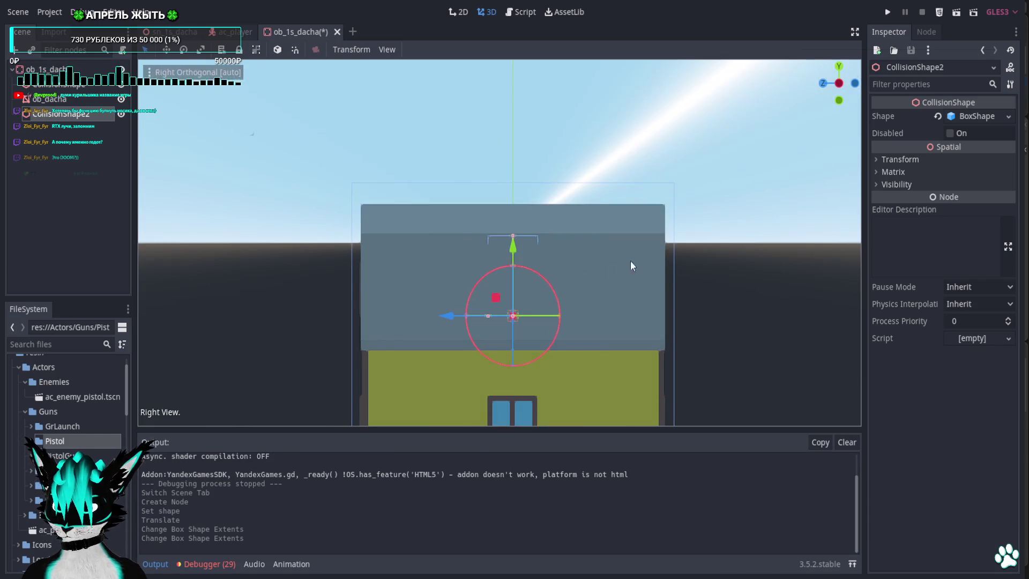
left_click_drag(488, 316, 359, 315)
Start the game, walk past the red car and fence, and pick up the pistol.
left_click(890, 13)
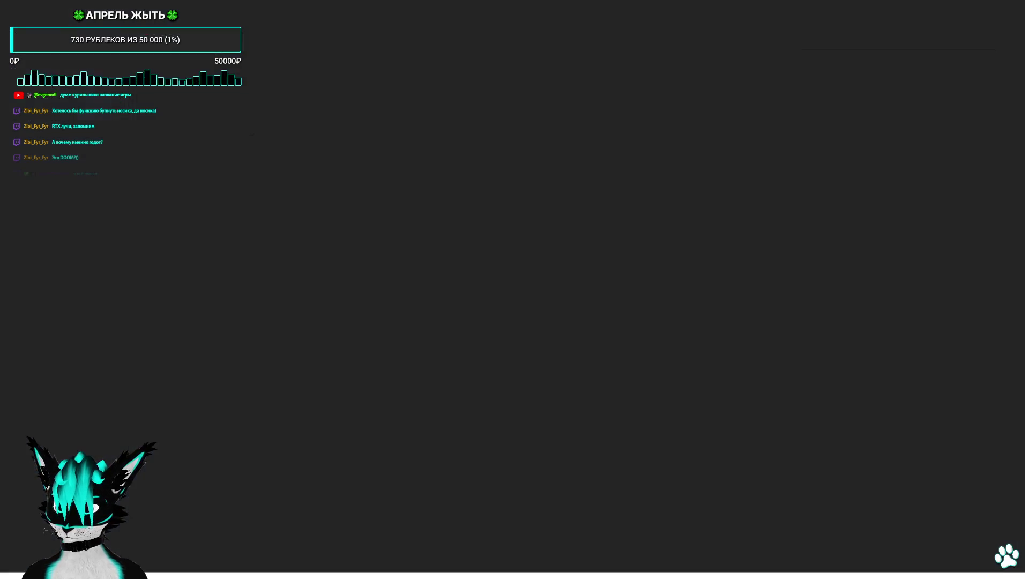
key("w")
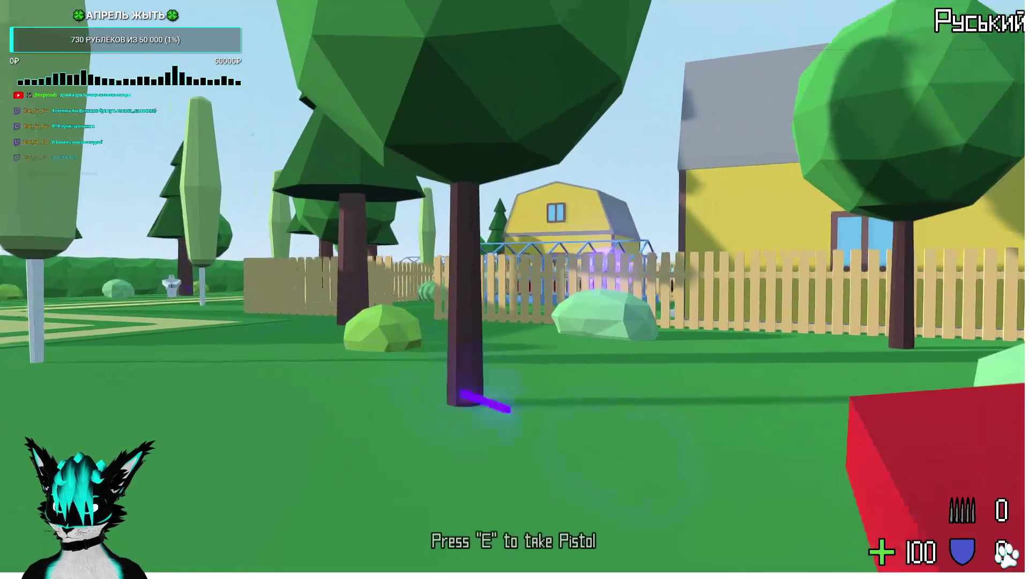
key("w")
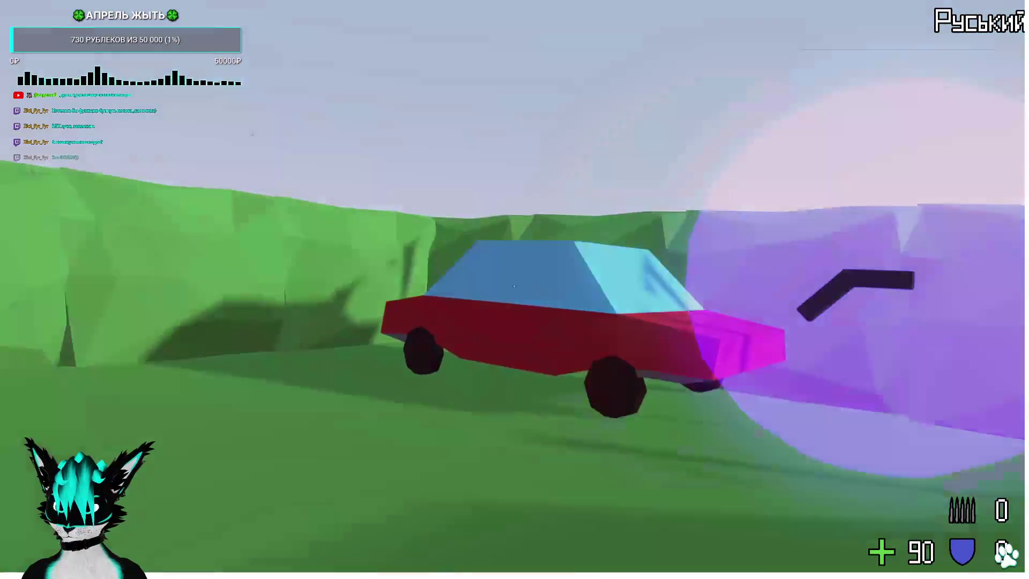
key("e")
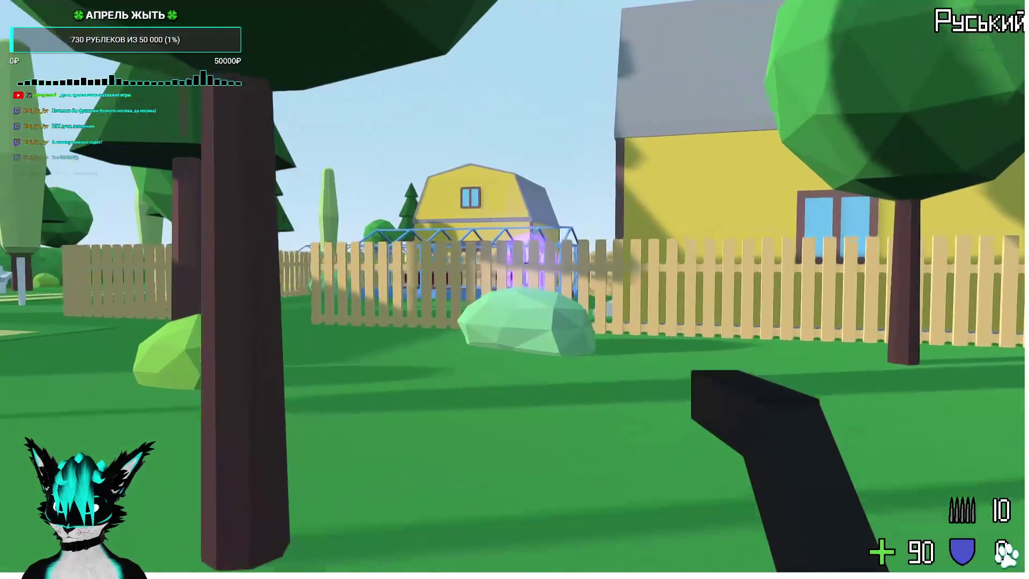
key("w")
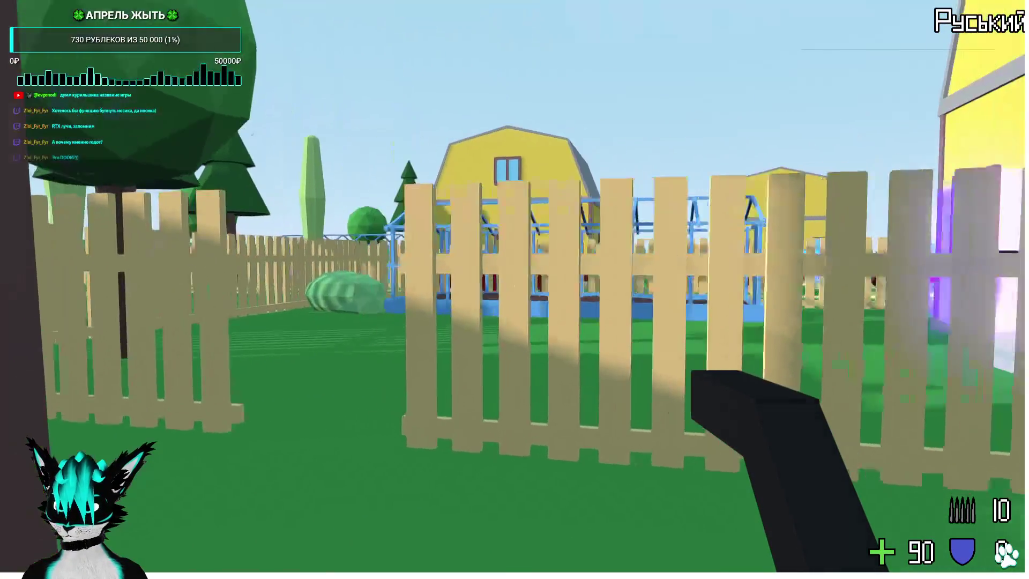
key("w")
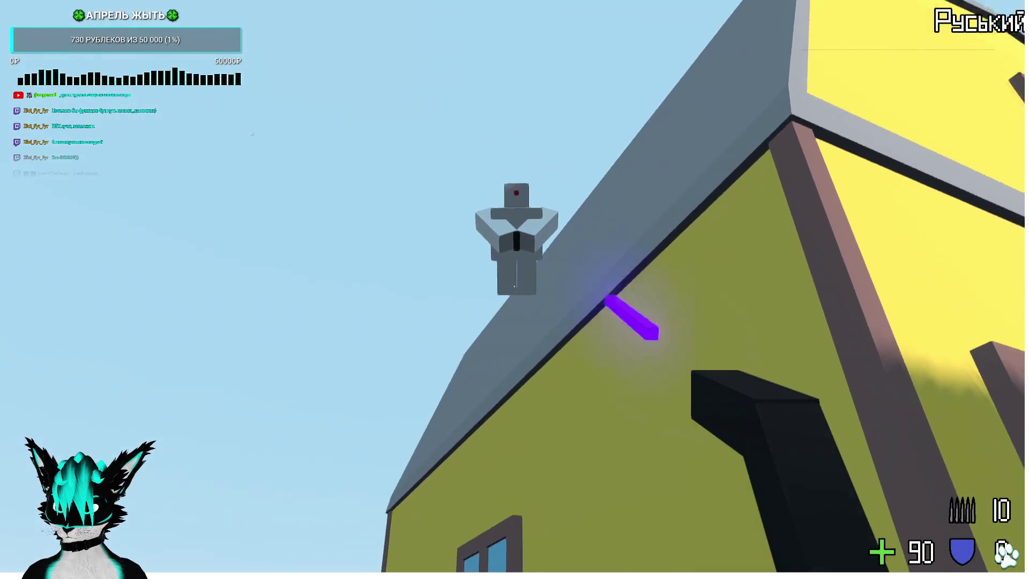
Shoot the enemy on the house roof, grabbing a second pistol by the fence.
left_click(514, 287)
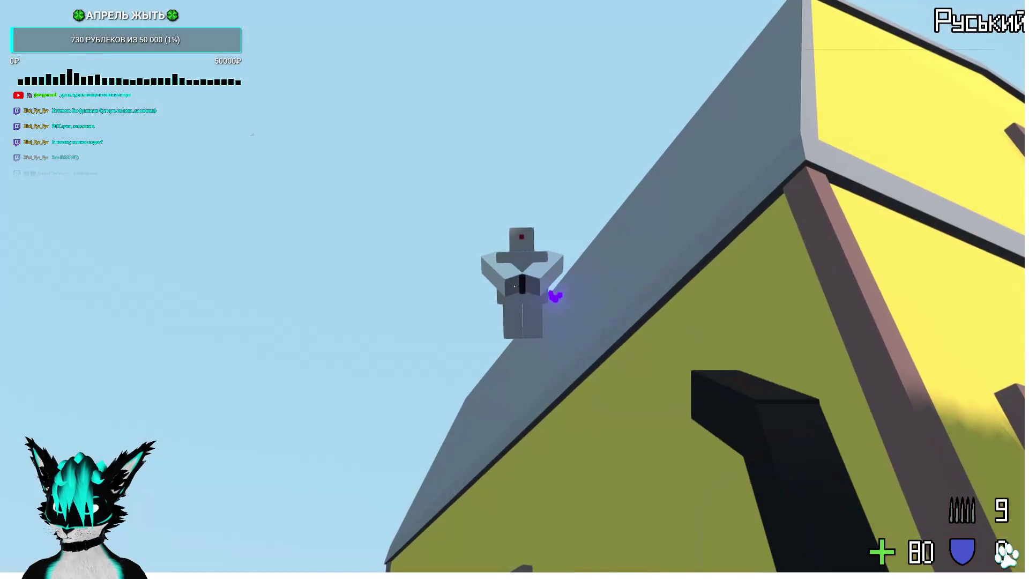
left_click(514, 287)
left_click(514, 287)
left_click(514, 287)
left_click(515, 287)
left_click(515, 287)
left_click(514, 287)
left_click(514, 287)
left_click(514, 287)
left_click(514, 286)
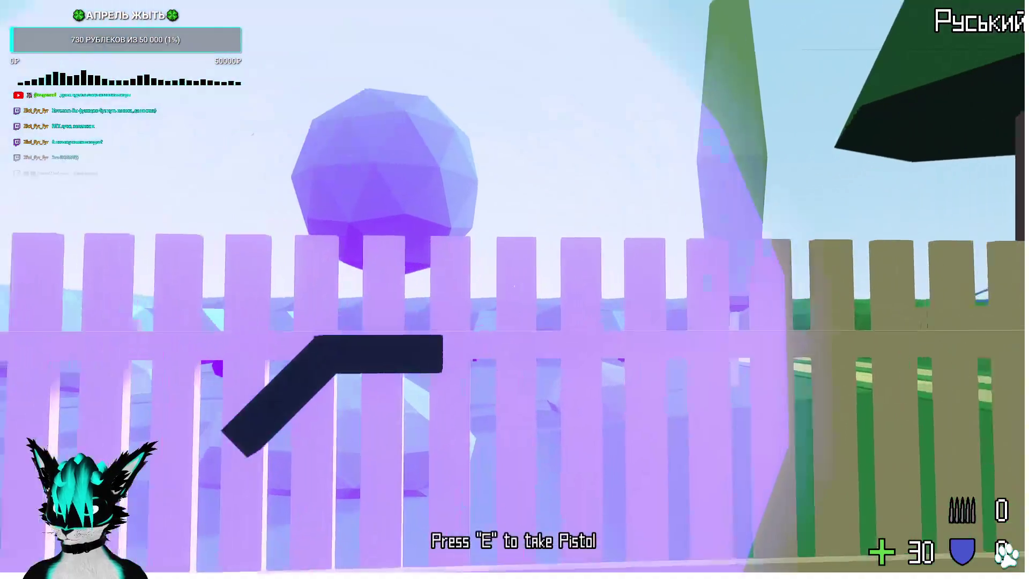
key("e")
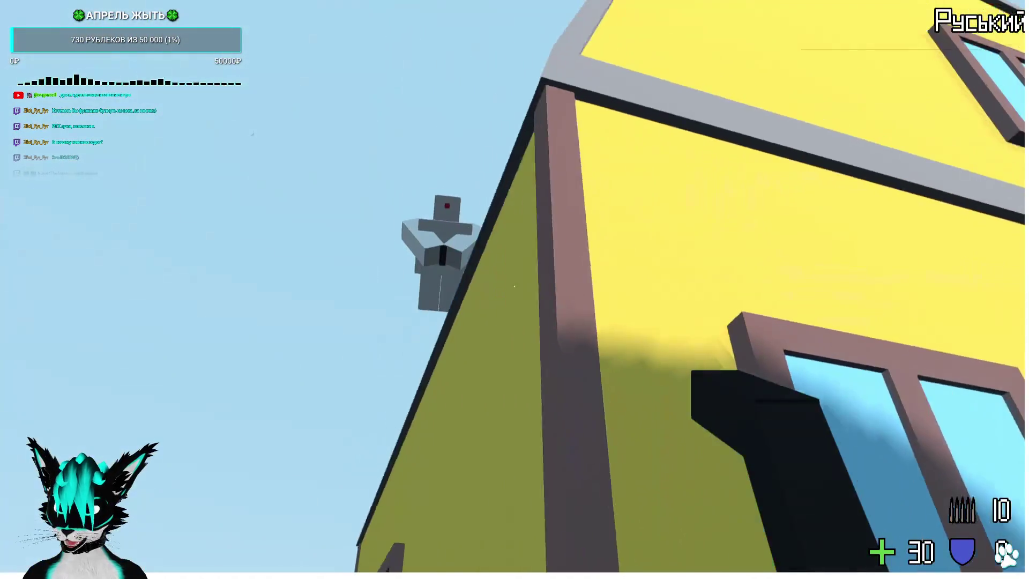
left_click(514, 286)
left_click(514, 286)
left_click(514, 287)
left_click(515, 287)
left_click(515, 286)
left_click(515, 286)
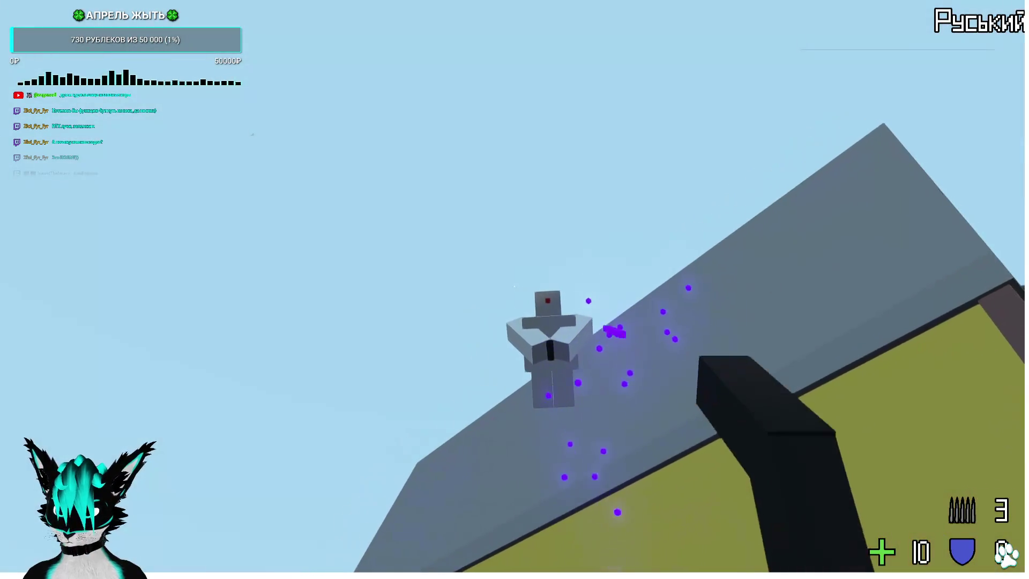
left_click(515, 286)
left_click(514, 286)
Delete the CollisionShape2 roof collision node from the house scene.
left_click(85, 132)
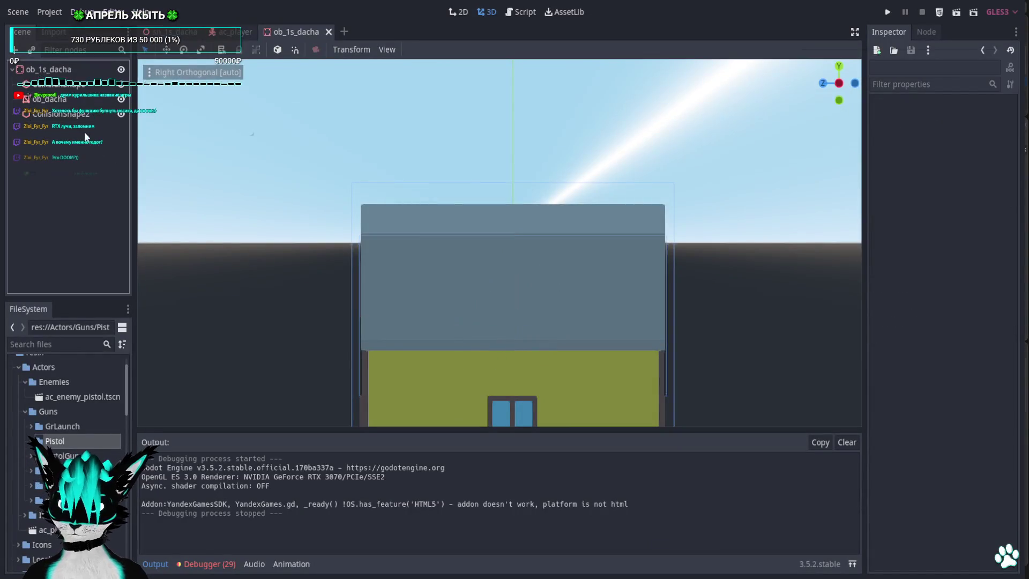
key("Delete")
key("Return")
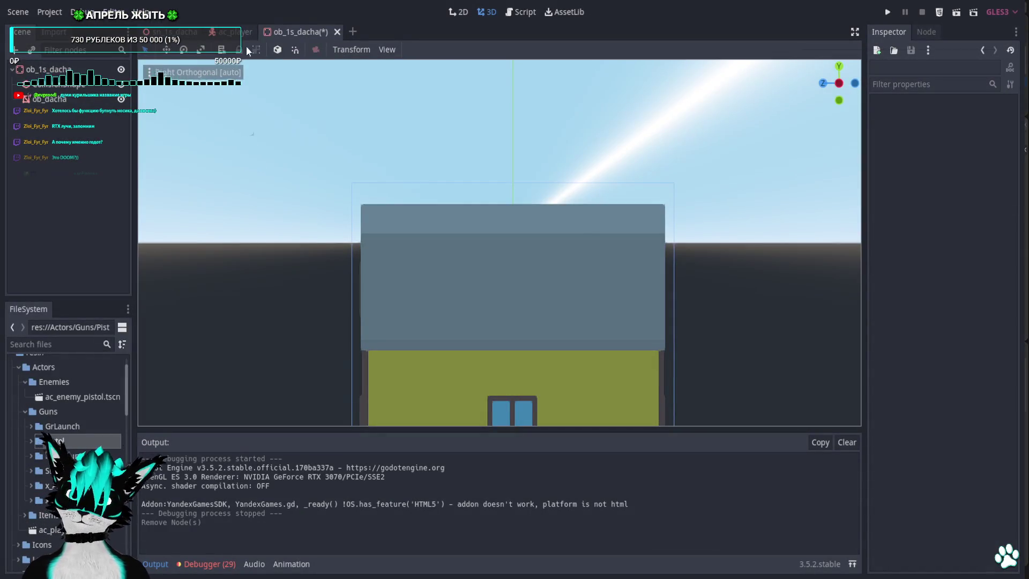
Close the ob_1s_dacha tab and lower ac_enemy_pistol2 from the roof onto the grass.
left_click(335, 33)
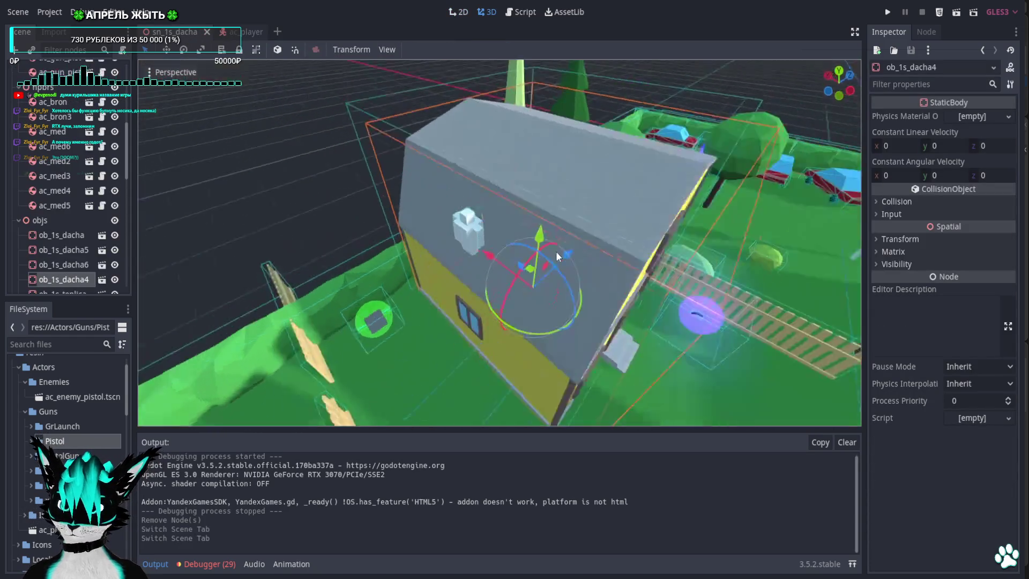
left_click(498, 228)
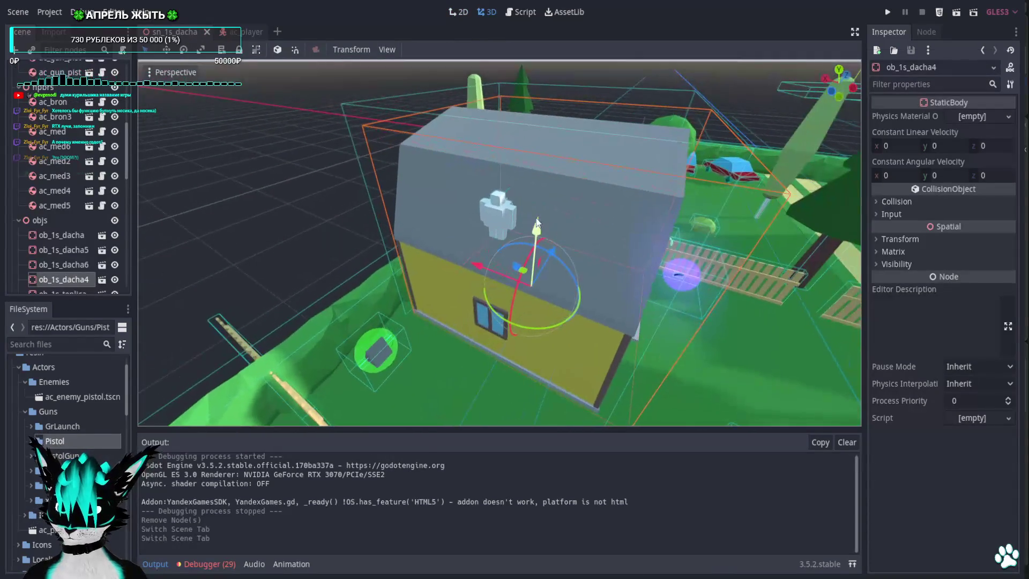
left_click_drag(500, 177, 507, 311)
key("f")
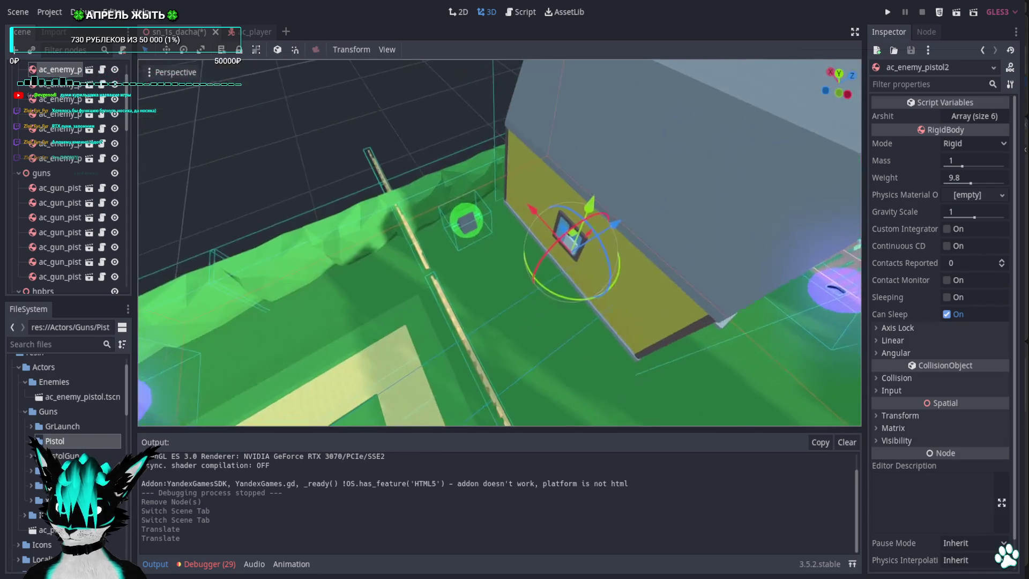
left_click_drag(534, 257, 397, 265)
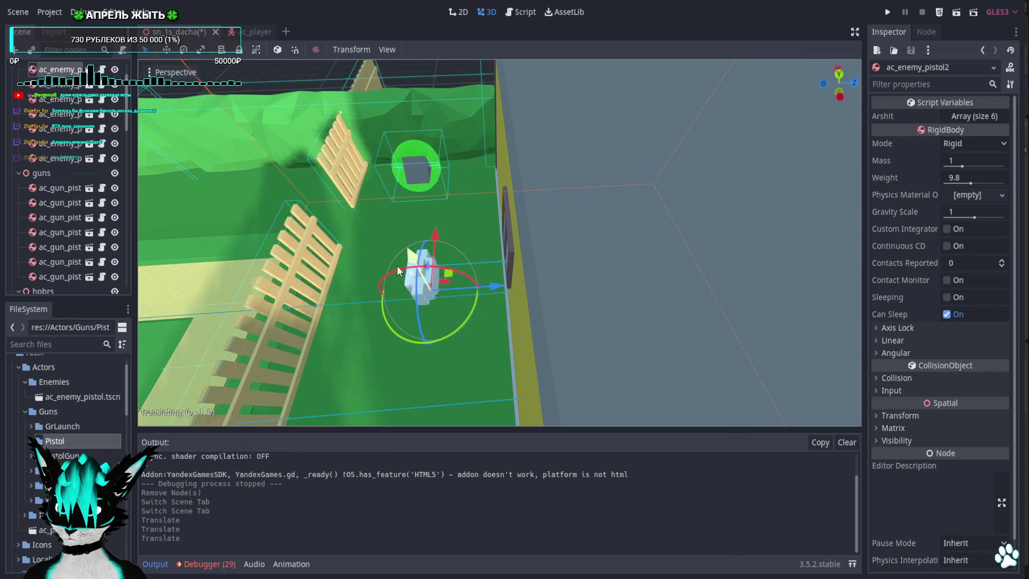
key("f")
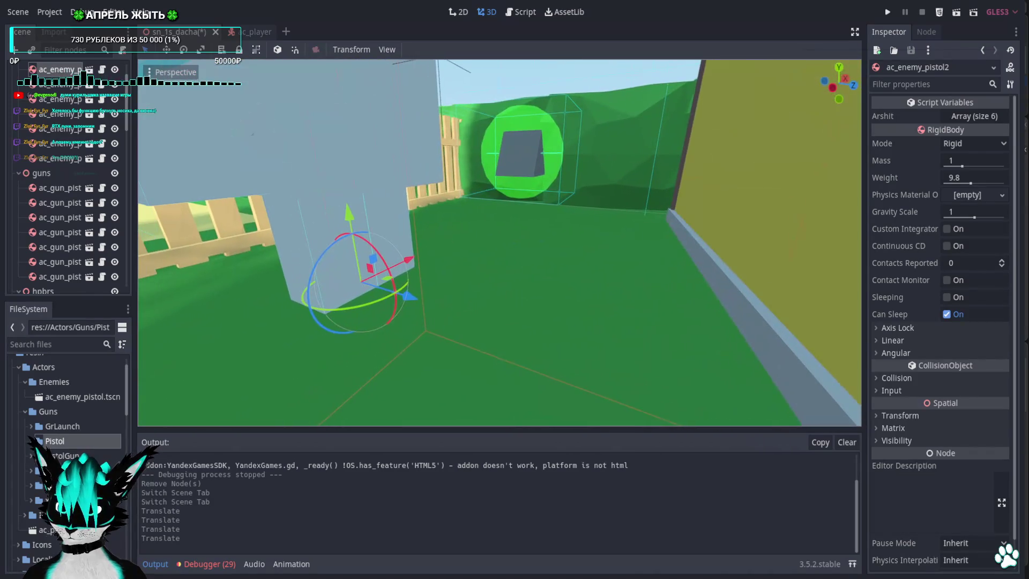
mouse_move(350, 246)
left_mouse_down()
mouse_move(354, 317)
mouse_move(347, 299)
mouse_move(356, 256)
mouse_move(363, 328)
mouse_move(361, 317)
left_mouse_up()
Undo an accidental rotation, slide the enemy between the fence and house wall, and play-test.
scroll(361, 317, "down", 10)
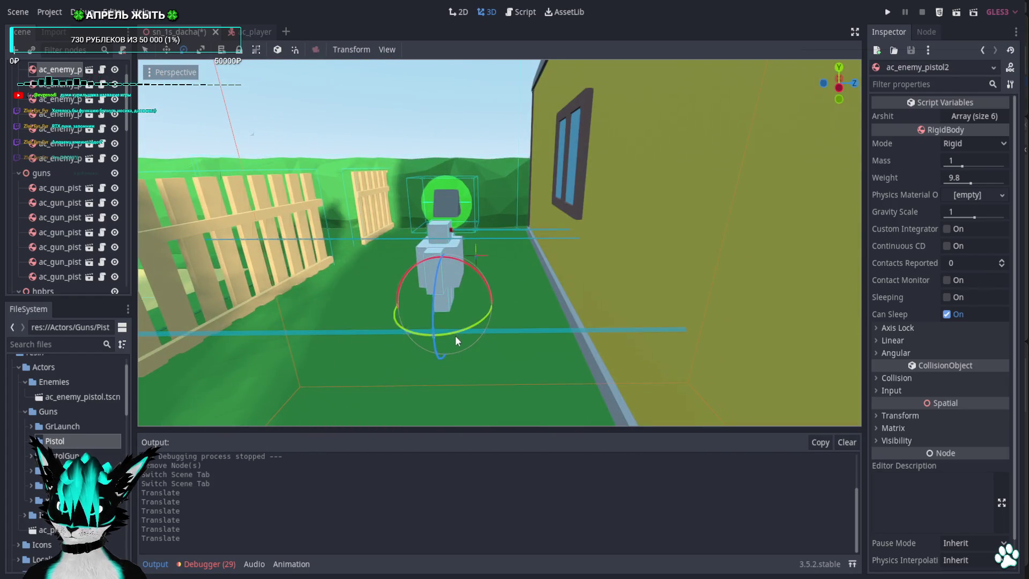
left_click_drag(455, 336, 256, 320)
key("w")
key("ctrl+z")
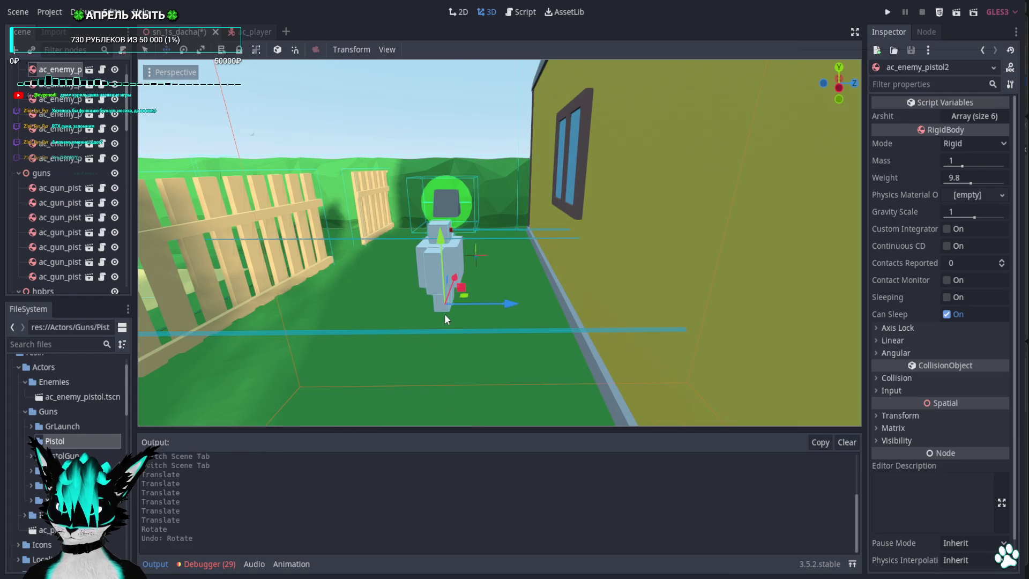
mouse_move(469, 301)
left_mouse_down()
mouse_move(519, 240)
mouse_move(510, 236)
left_mouse_up()
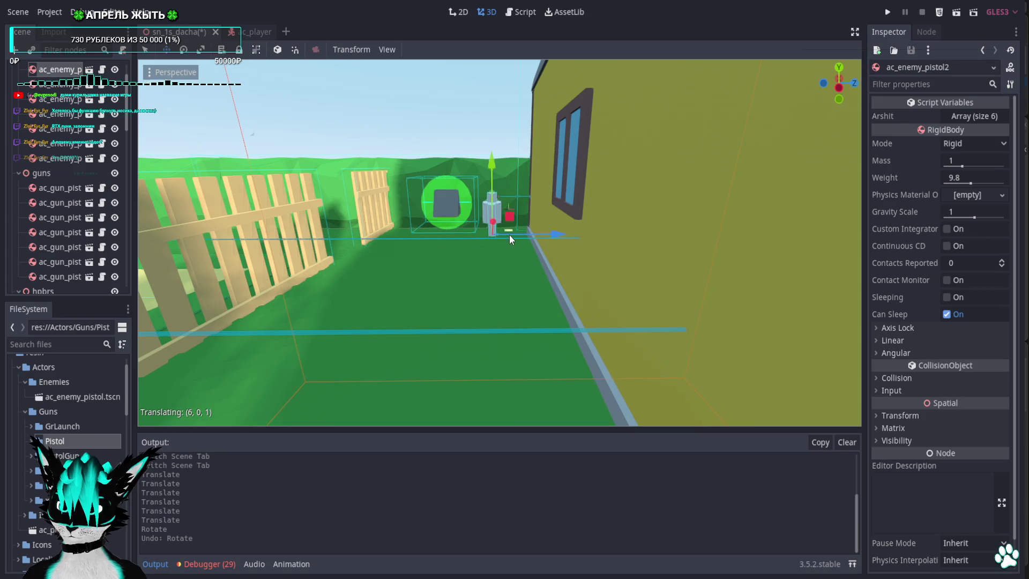
left_click(887, 12)
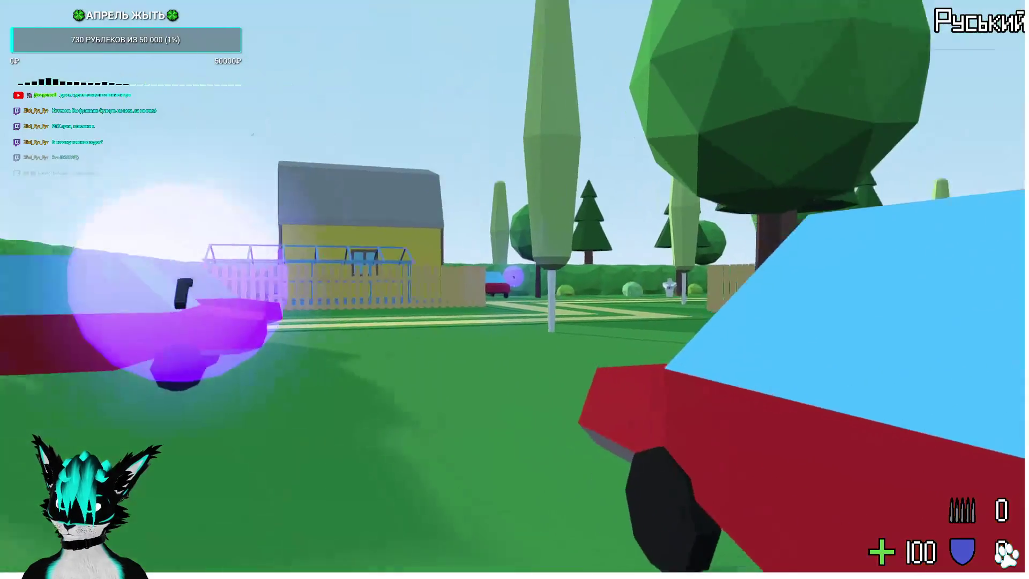
Pick up a pistol and cross the yard to the yellow house, firing at the robot.
key("w")
key("2")
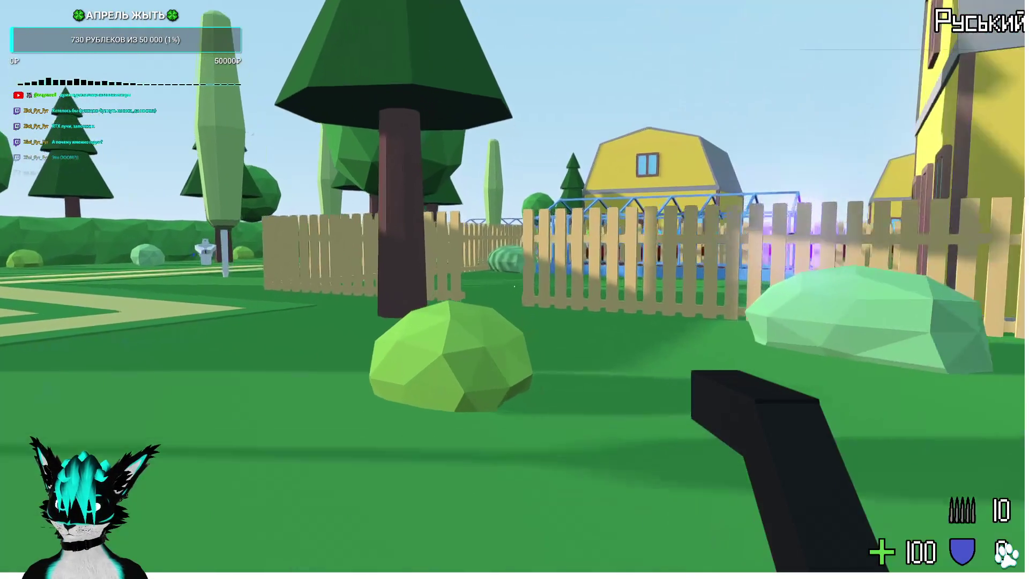
key("w")
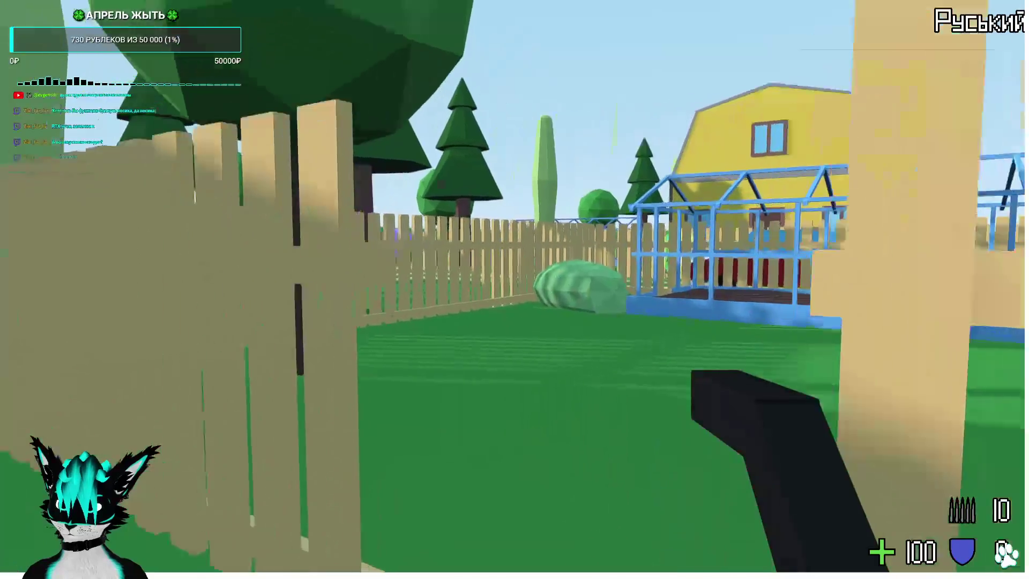
key("w")
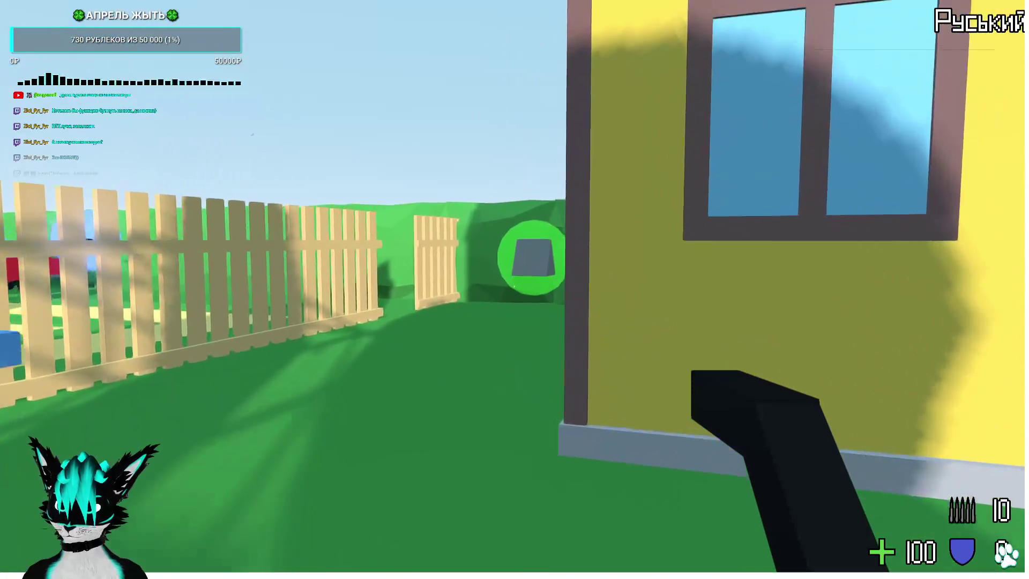
key("w")
left_click(514, 287)
left_click(514, 287)
left_click(514, 286)
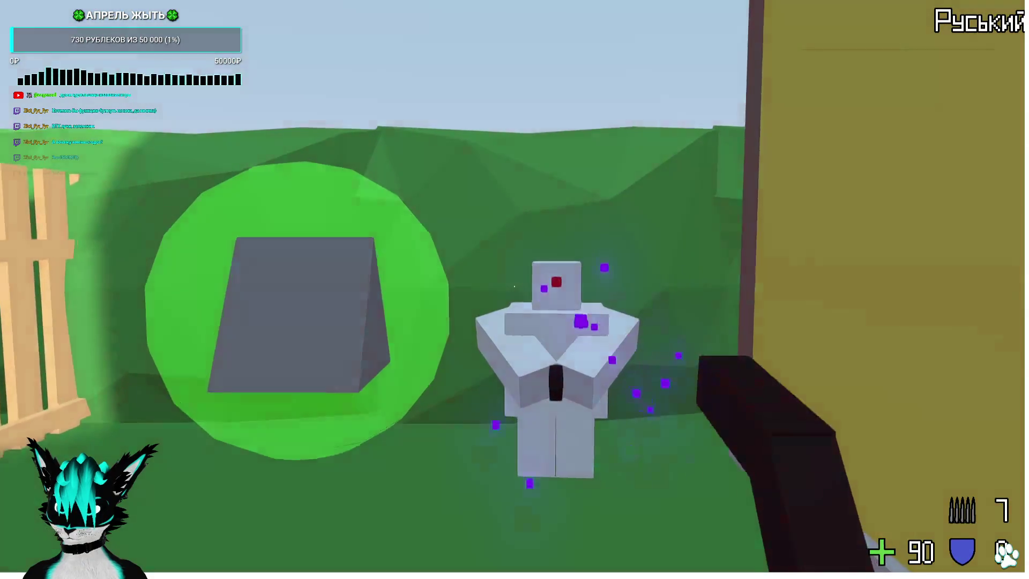
left_click(514, 286)
Back away toward the cars and destroy the approaching robot.
key("w")
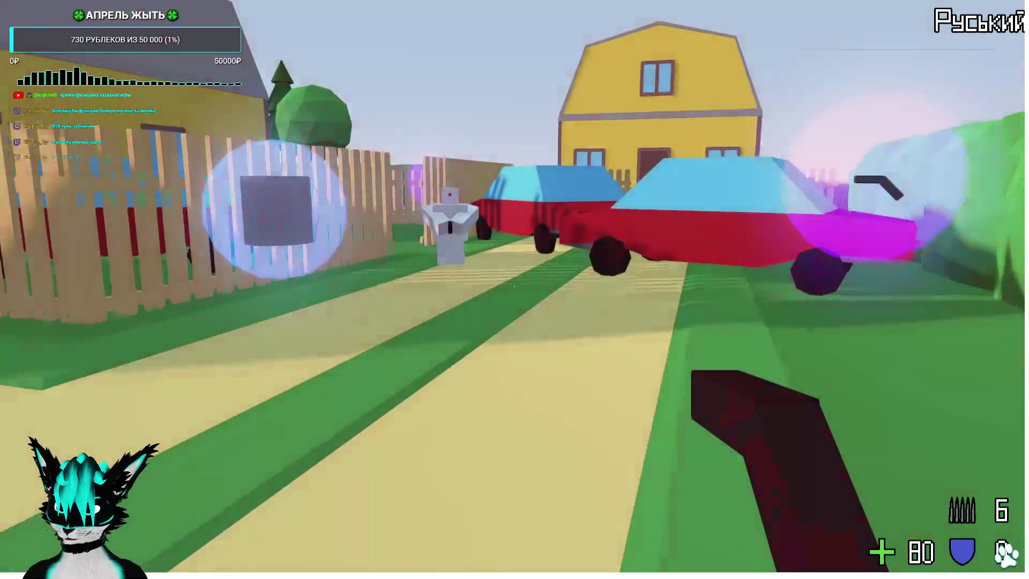
left_click(514, 287)
left_click(515, 287)
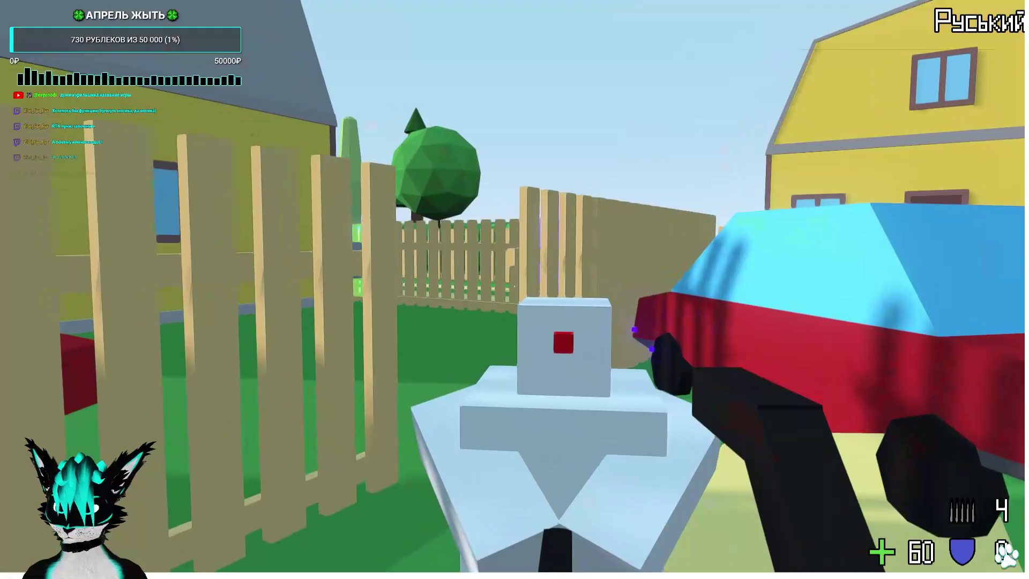
left_click(514, 287)
left_click(514, 287)
left_click(515, 287)
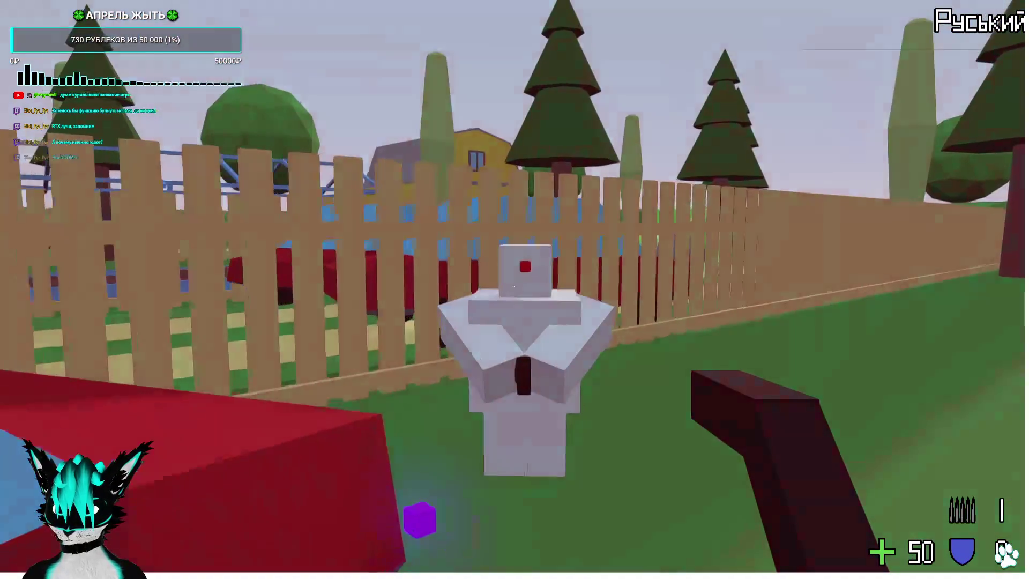
left_click(514, 286)
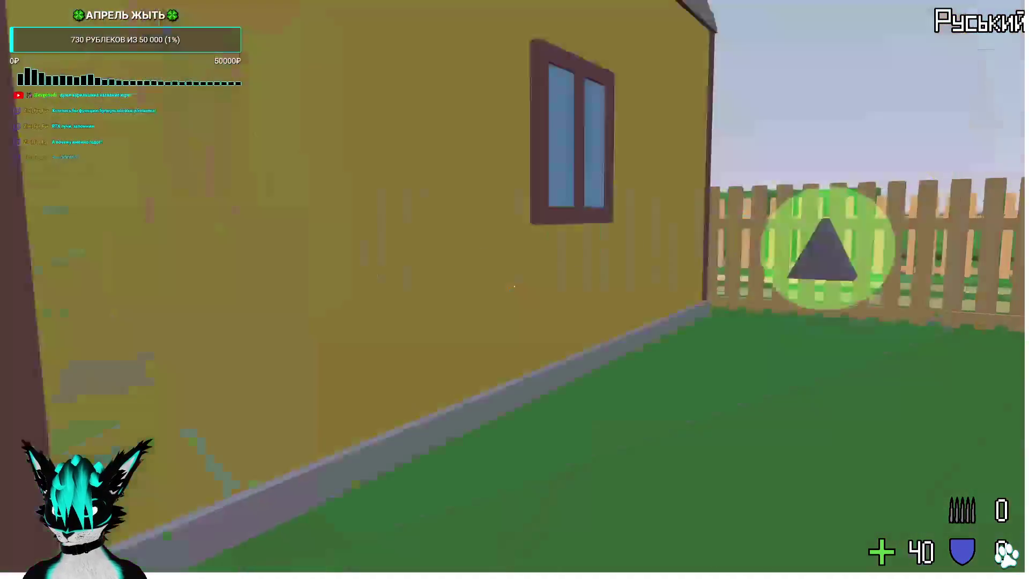
Collect the gun pickup, fire at the next robot, then stop the game.
key("w")
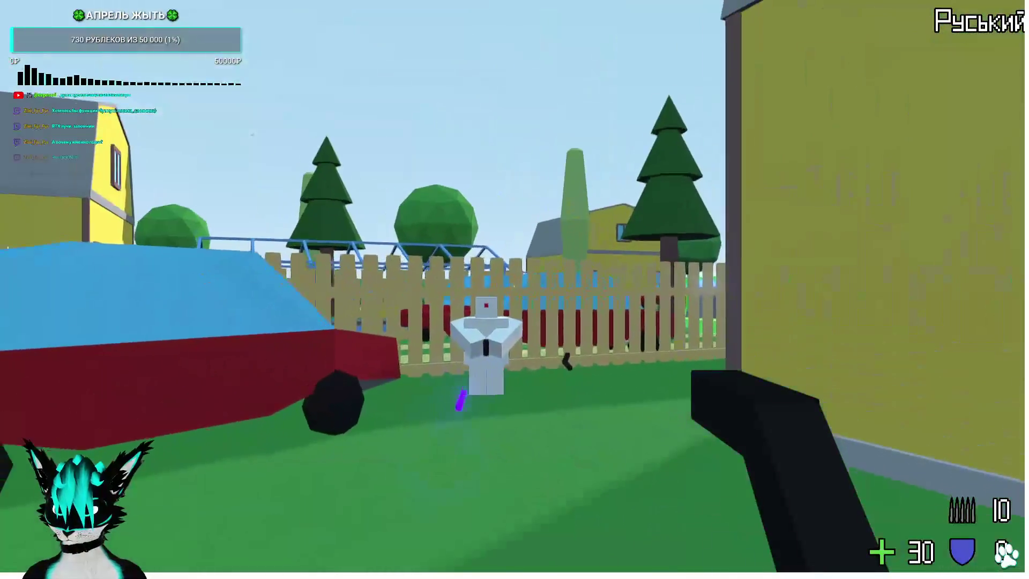
key("w")
left_click(514, 287)
left_click(514, 287)
left_click(514, 287)
left_click(515, 286)
left_click(514, 287)
left_click(514, 287)
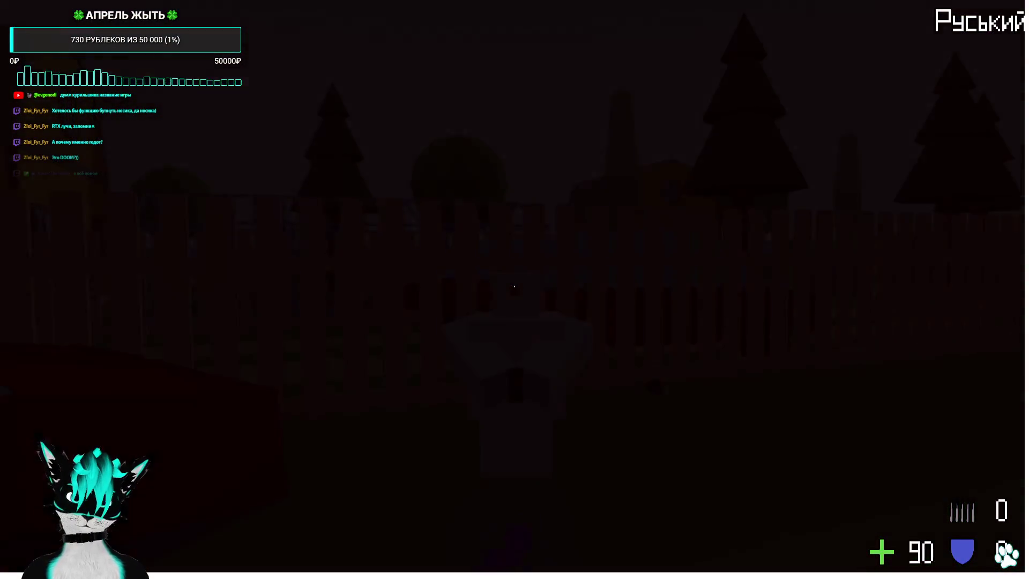
key("Escape")
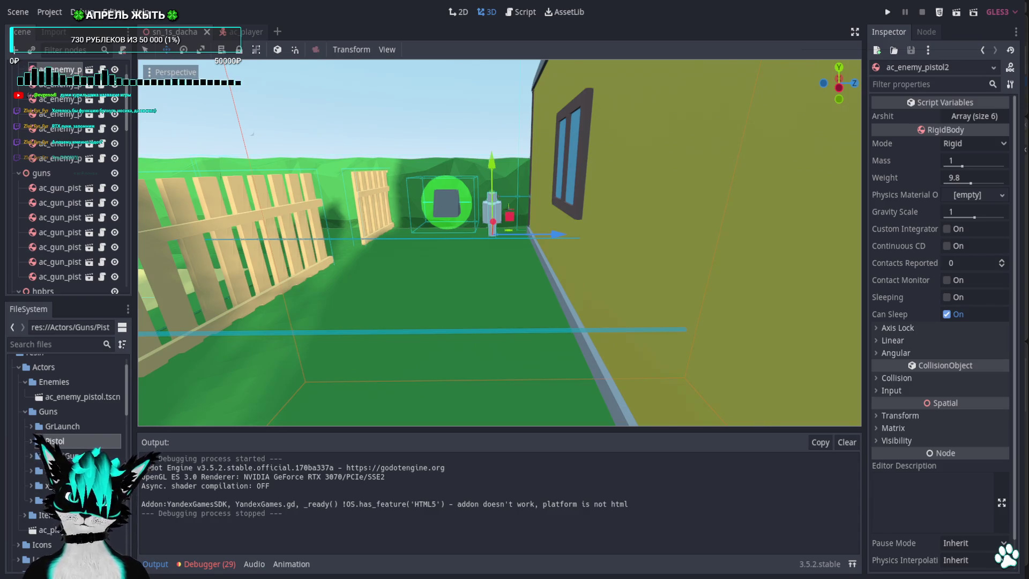
key("a")
key("a")
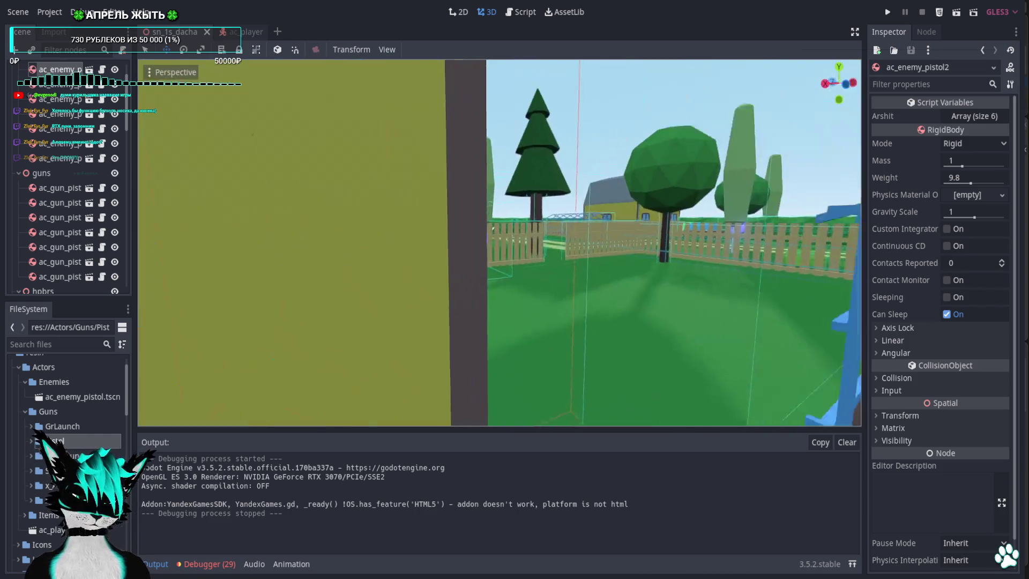
key("s")
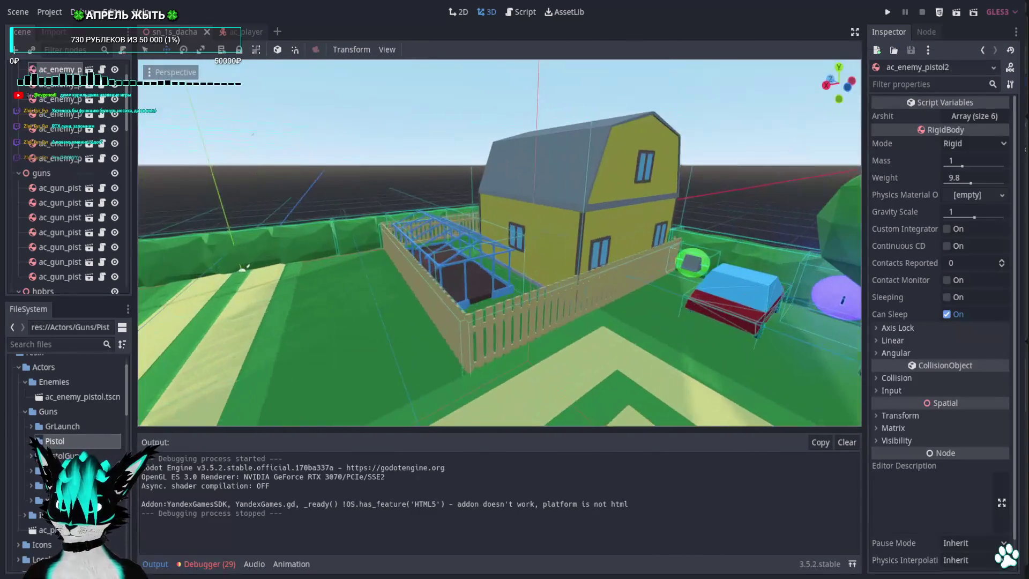
key("w")
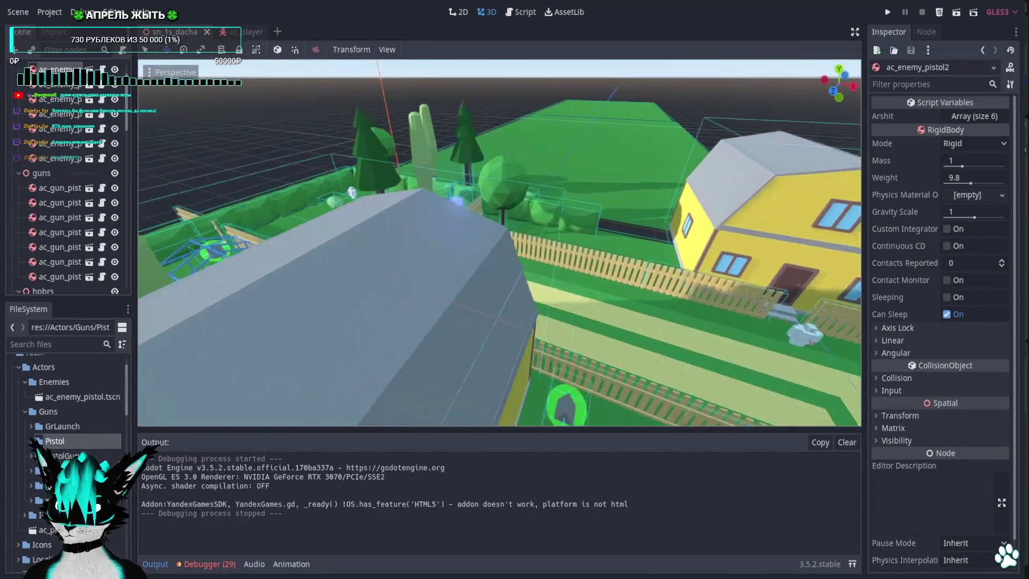
key("s")
key("a")
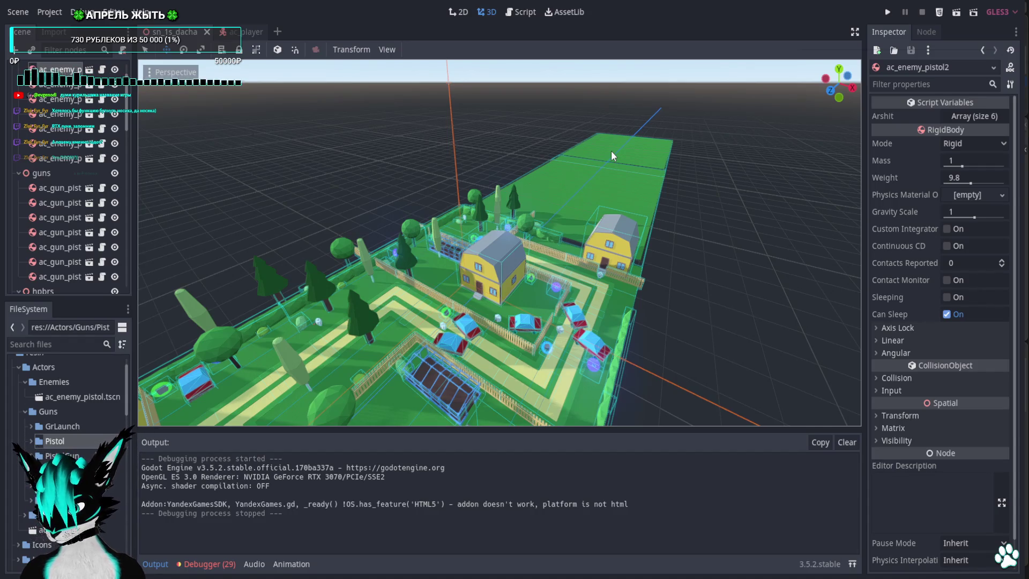
key("w")
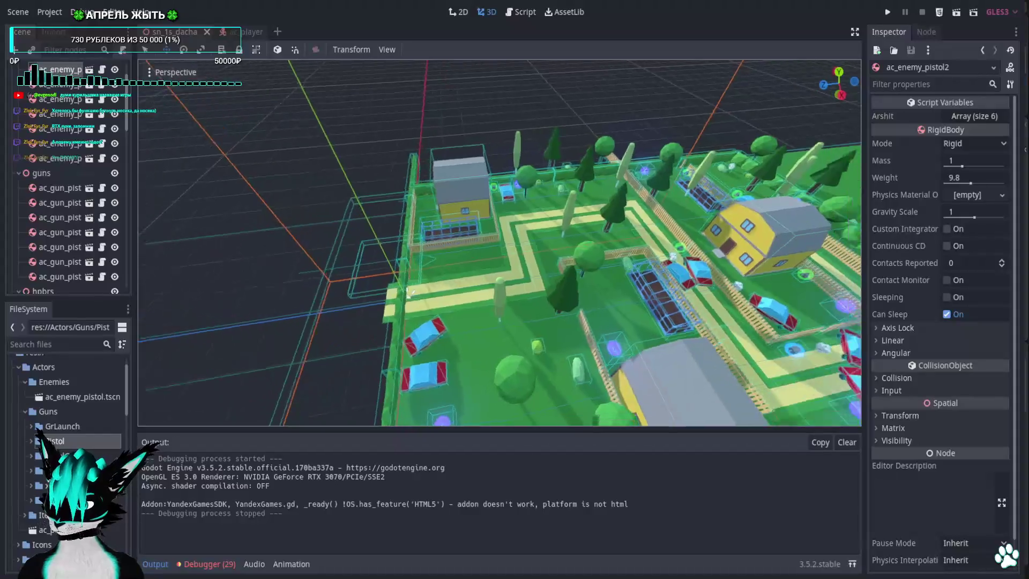
key("w")
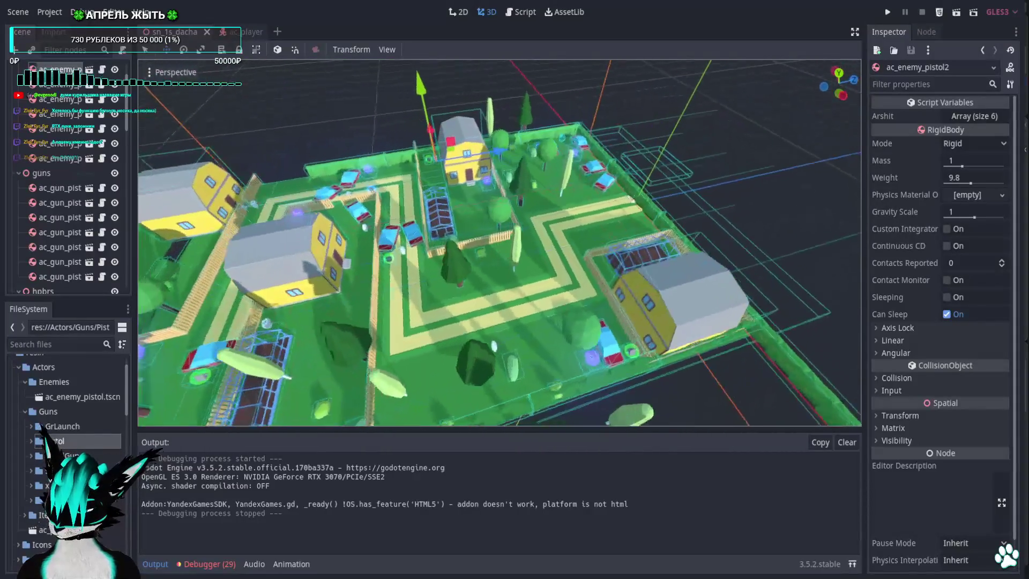
key("s")
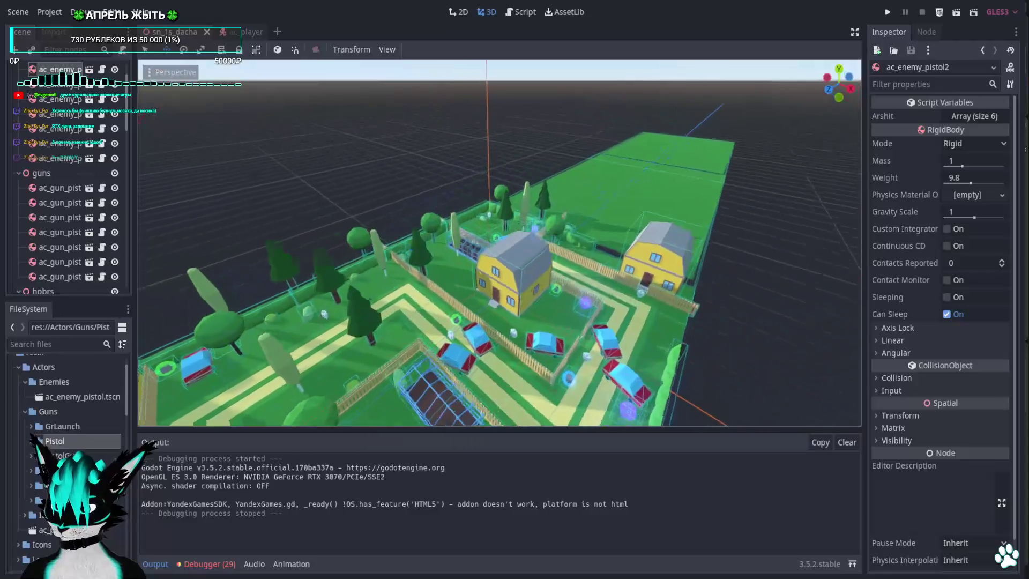
key("w")
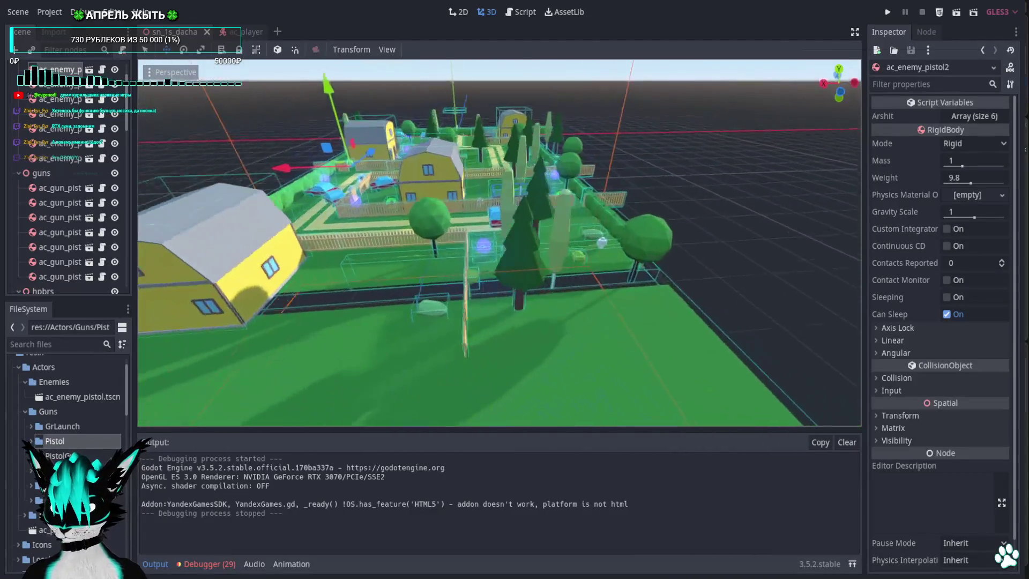
key("w")
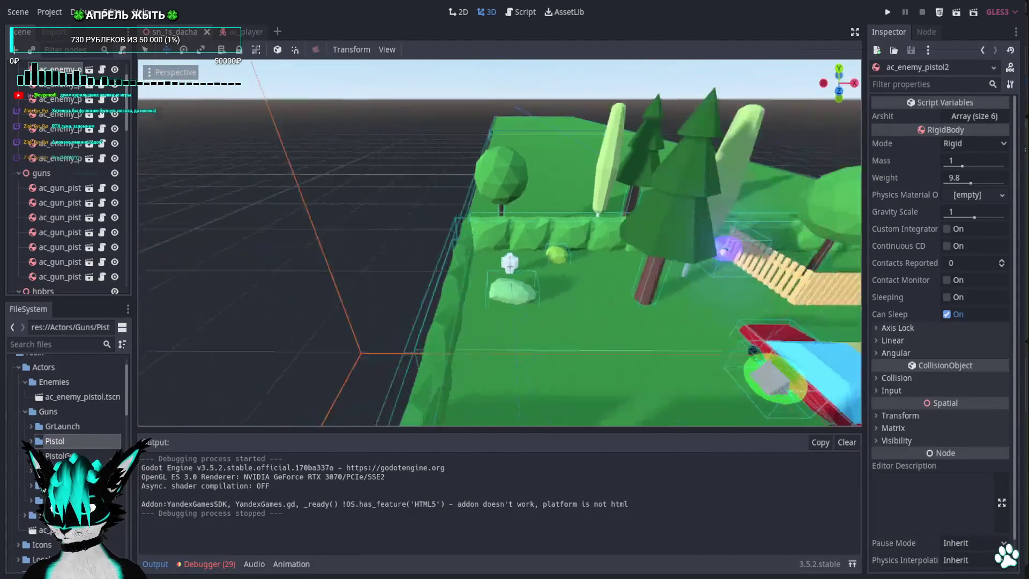
key("s")
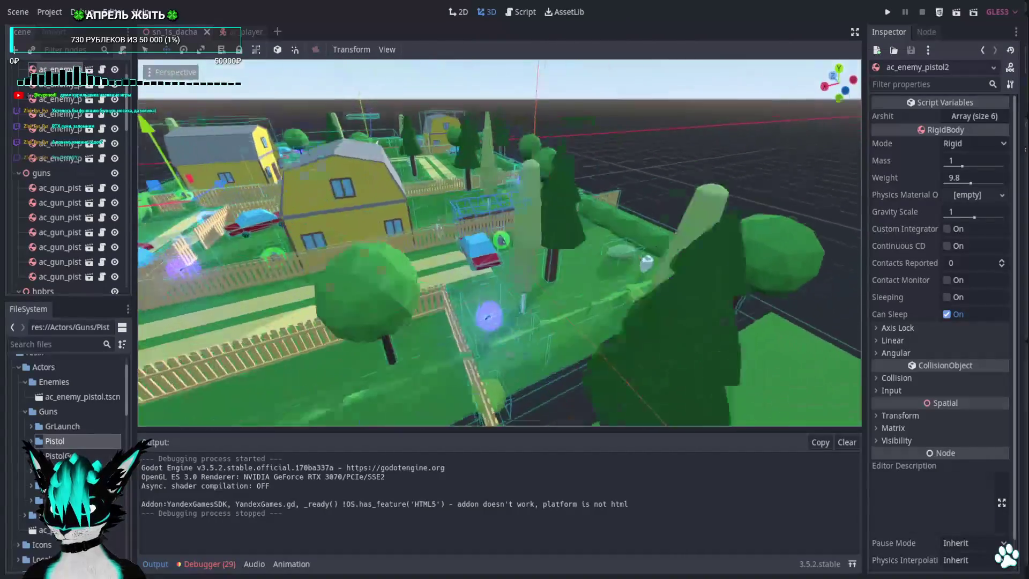
key("s")
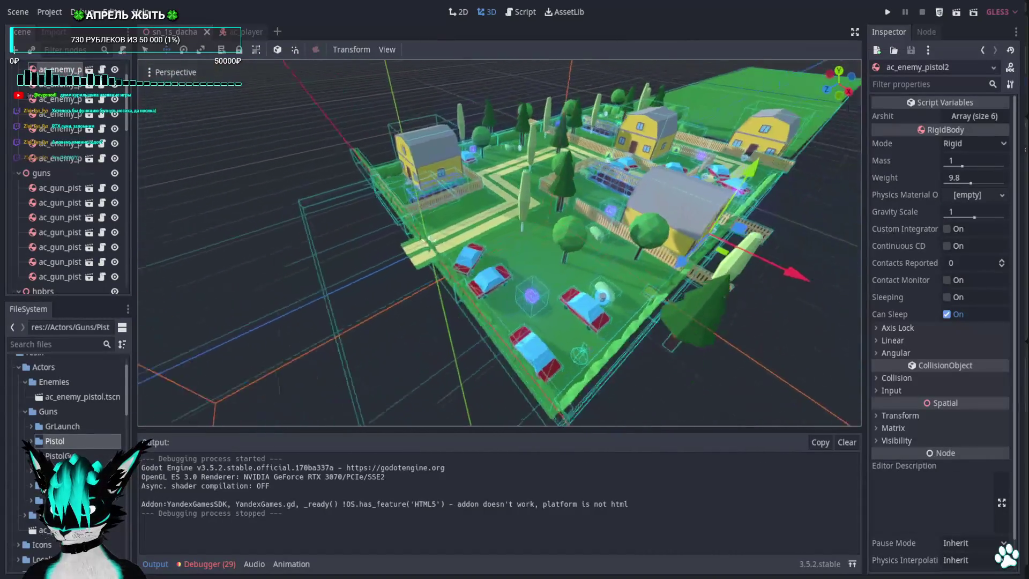
key("w")
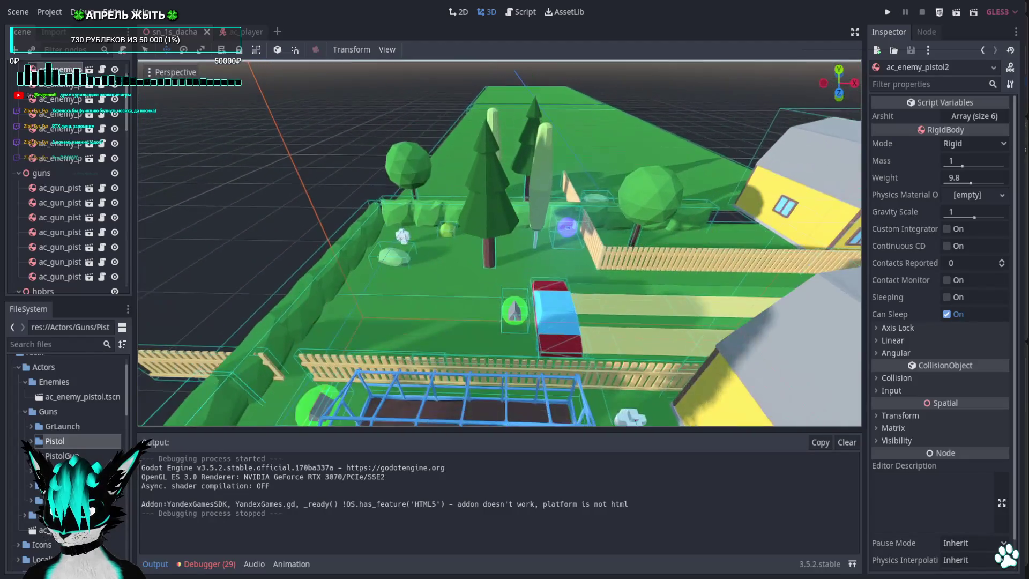
Move enemy ac_enemy_pistol7 by the bushes one unit along the X axis.
left_click(487, 187)
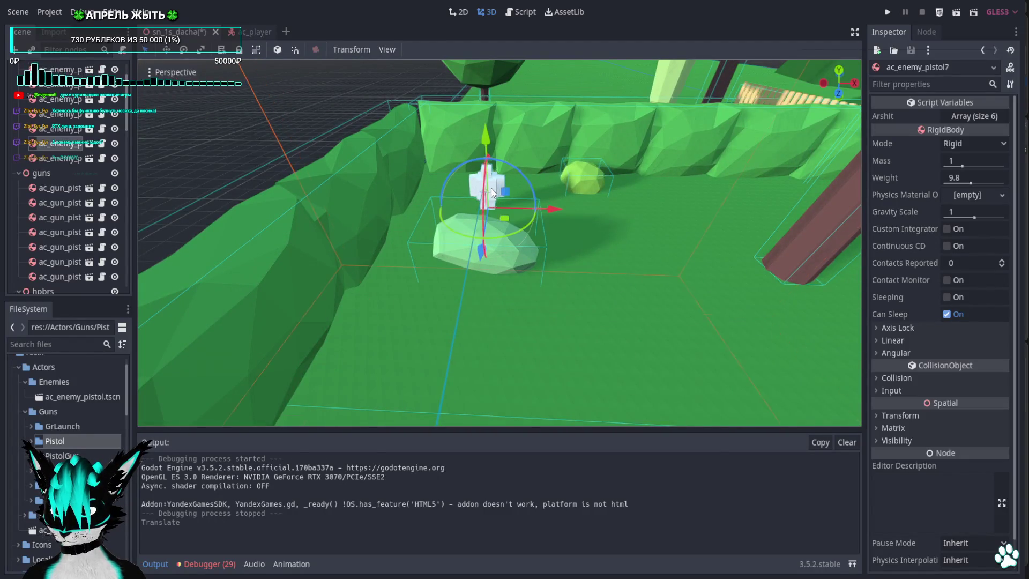
left_click_drag(549, 225, 686, 227)
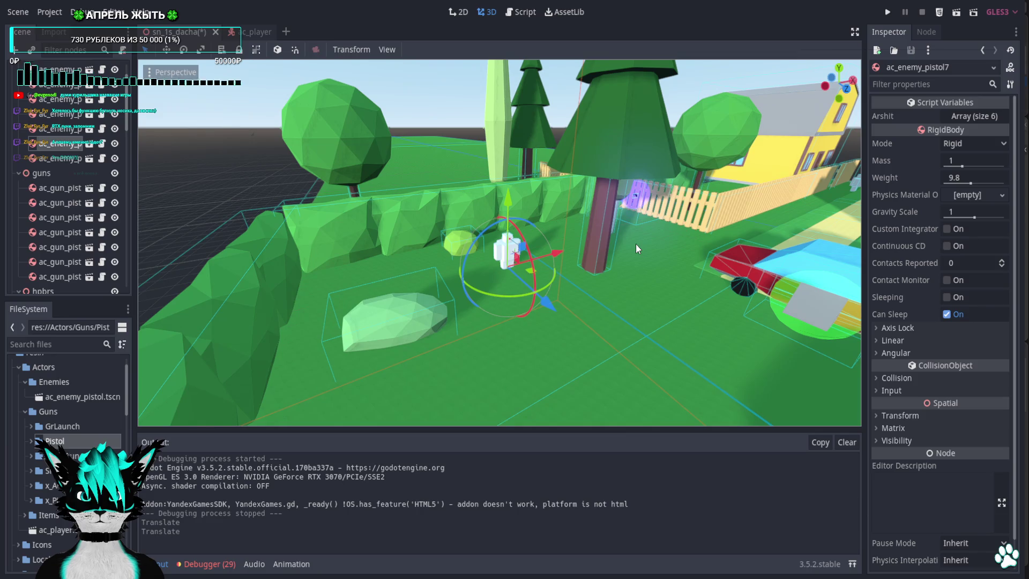
Open the ac_enemy_pistol scene, inspect its head node and robot model, then close it.
left_click(89, 142)
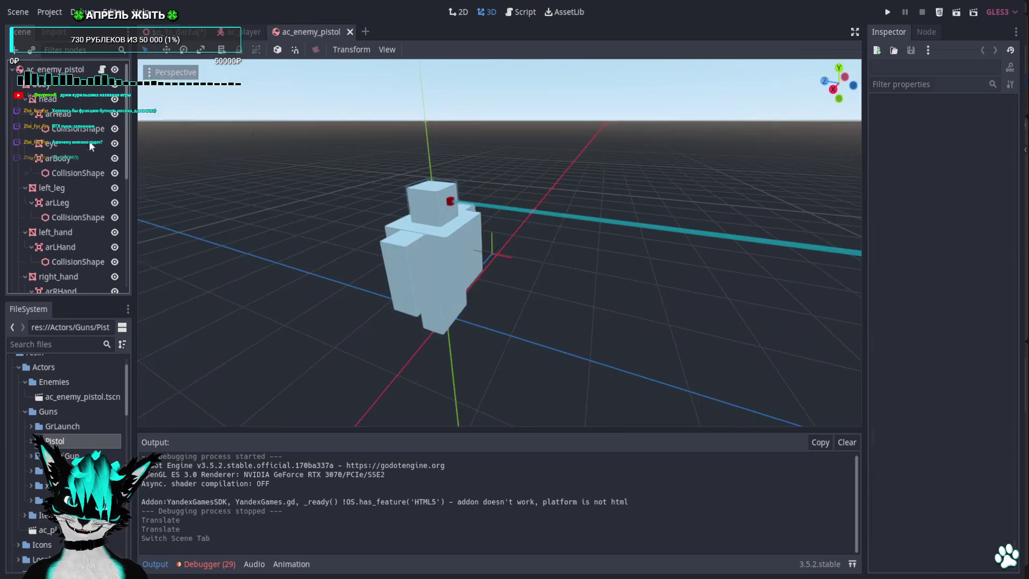
left_click(58, 98)
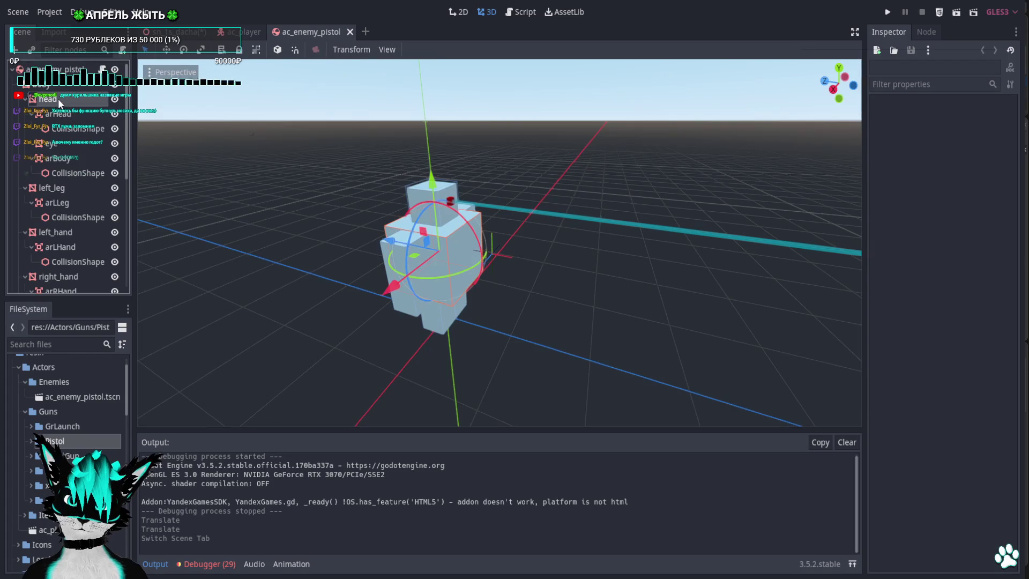
left_click(553, 144)
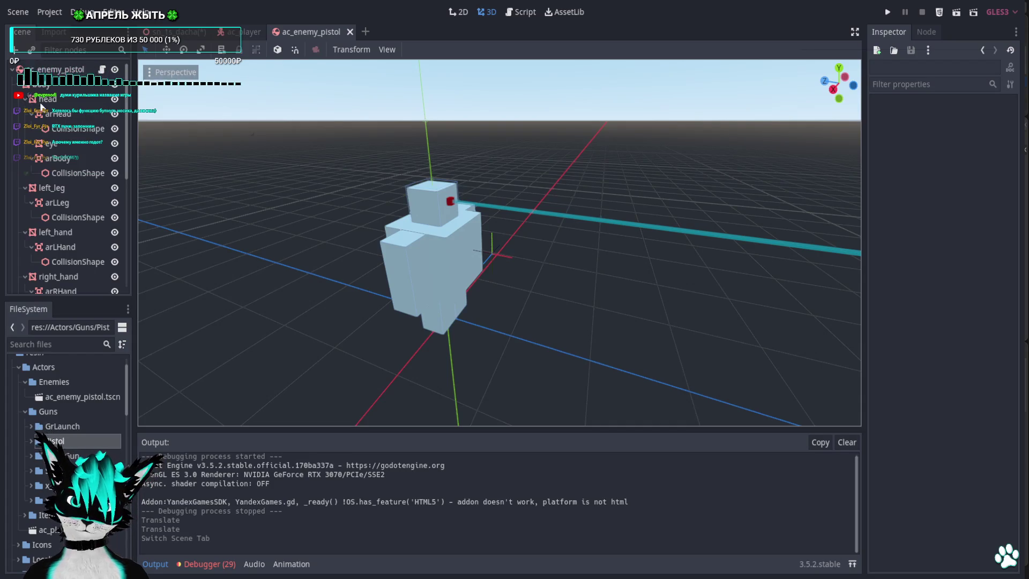
left_click(50, 98)
left_click(556, 137)
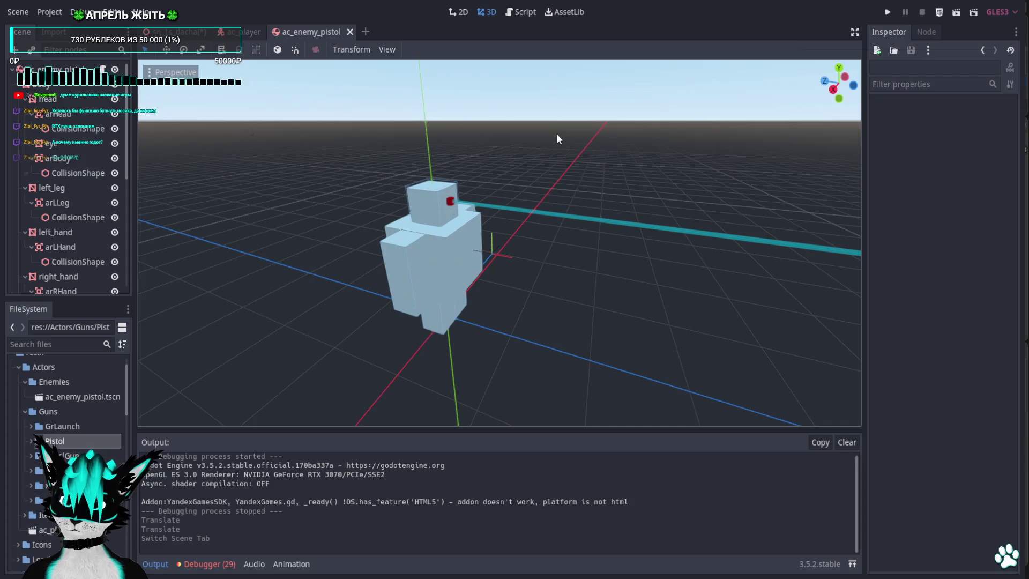
scroll(543, 133, "up", 5)
scroll(533, 137, "down", 5)
left_click_drag(536, 133, 568, 135)
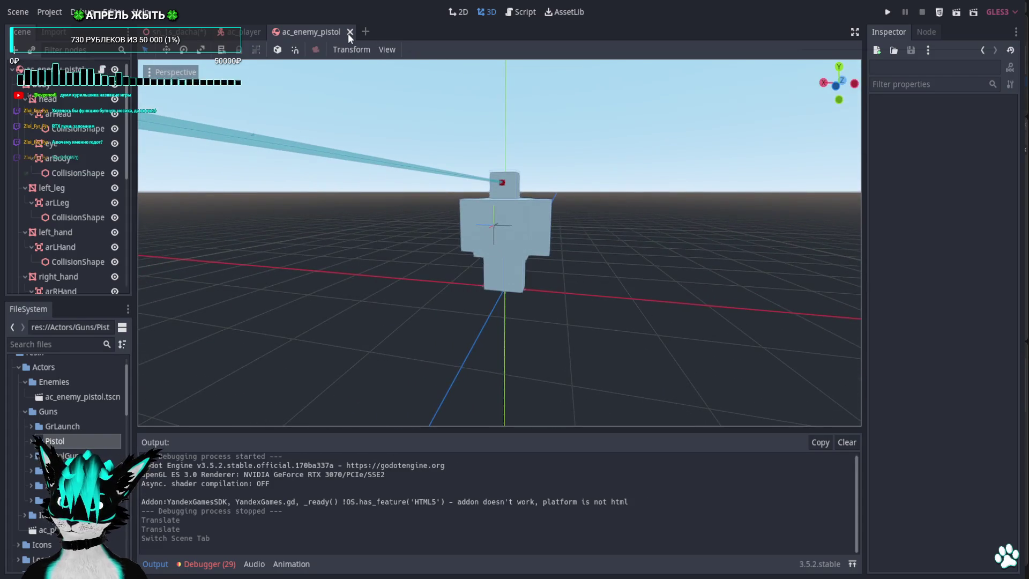
left_click(349, 32)
Return to the sn_1s_dacha level and orbit up to overview the yellow house and garden.
key("ctrl+Tab")
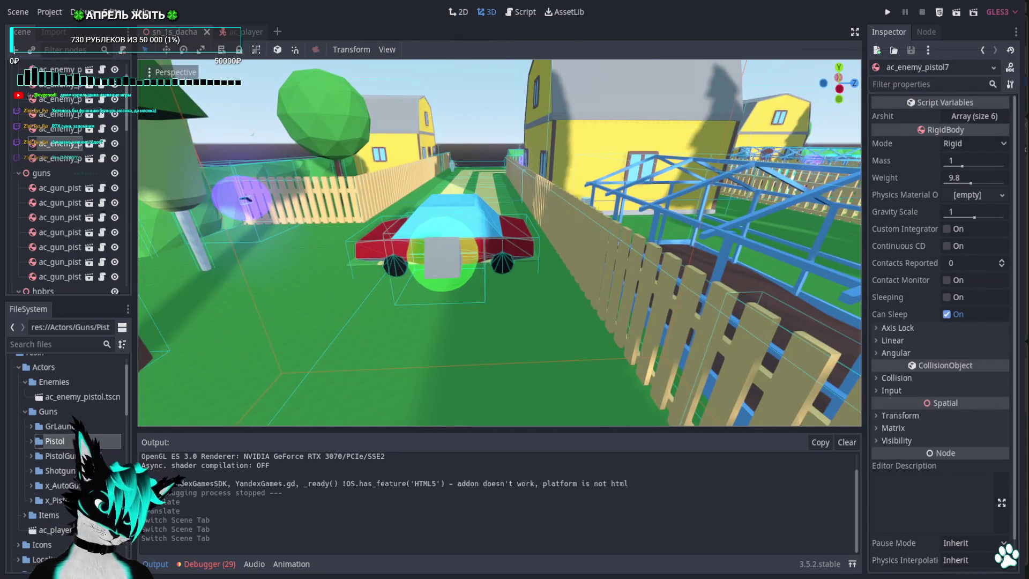
left_click_drag(500, 242, 551, 240)
mouse_move(632, 244)
left_mouse_down()
mouse_move(675, 270)
mouse_move(685, 330)
left_mouse_up()
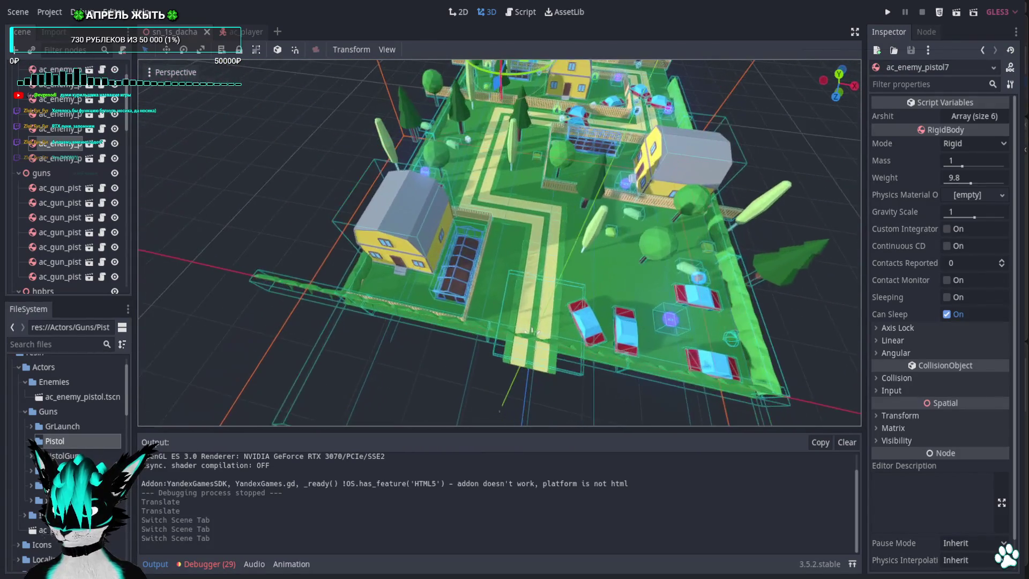